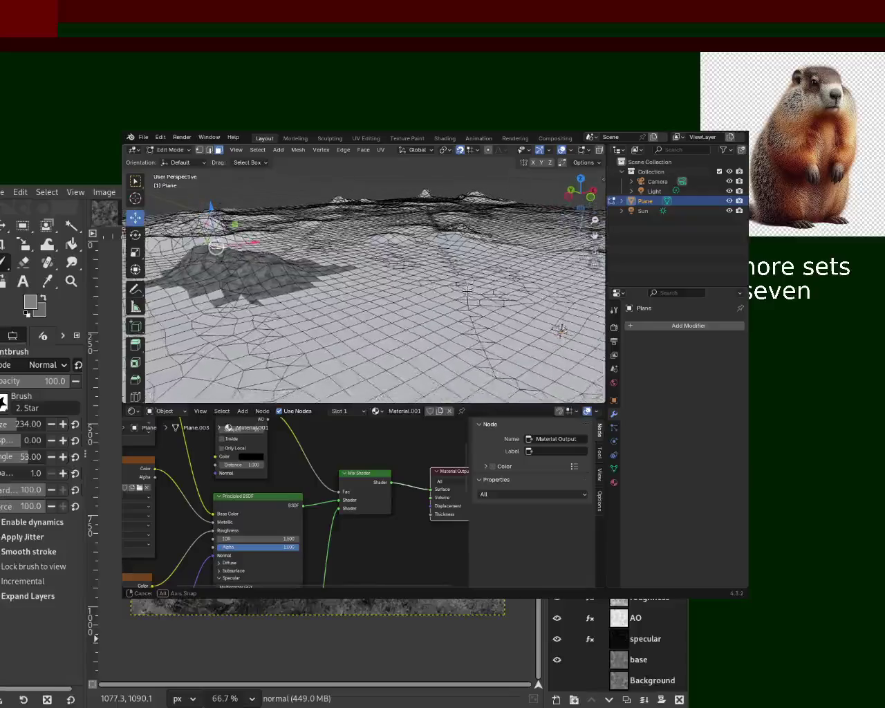
# Step: Orbit over the terrain mesh and merge its vertices by distance, removing 2 vertices
pyautogui.moveTo(463, 293)
pyautogui.mouseDown(button='middle')
pyautogui.moveTo(431, 372)
pyautogui.moveTo(270, 325)
pyautogui.moveTo(398, 332)
pyautogui.moveTo(267, 364)
pyautogui.moveTo(370, 306)
pyautogui.moveTo(361, 322)
pyautogui.moveTo(337, 318)
pyautogui.mouseUp(button='middle')
pyautogui.press('m')
pyautogui.click(337, 318)
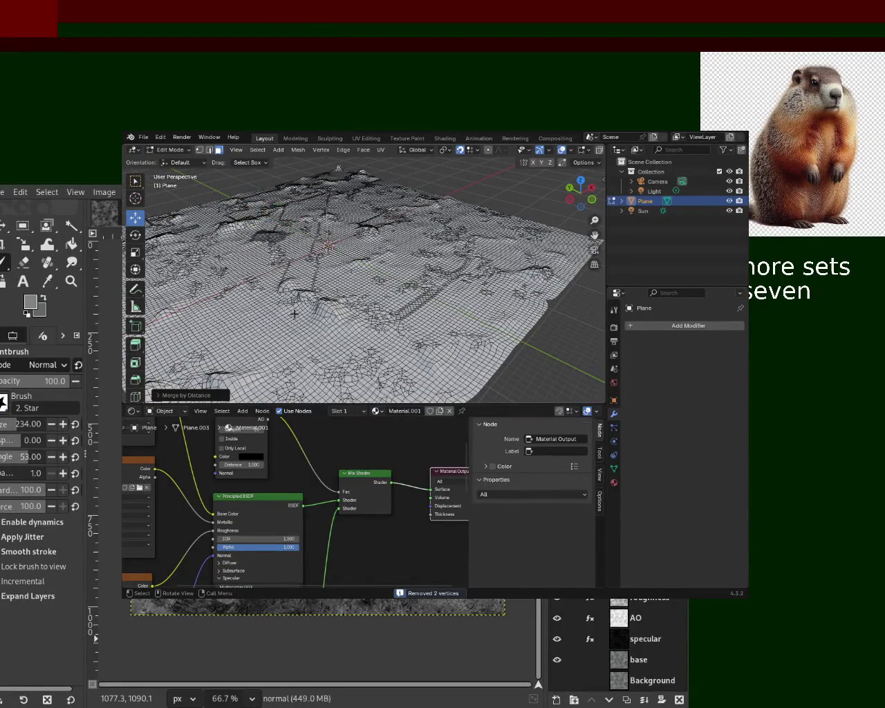
# Step: Raise the Merge by Distance merge distance to 1.1 m, then quit terrain_1.blend
pyautogui.click(187, 394)
pyautogui.moveTo(216, 371); pyautogui.dragTo(282, 376)
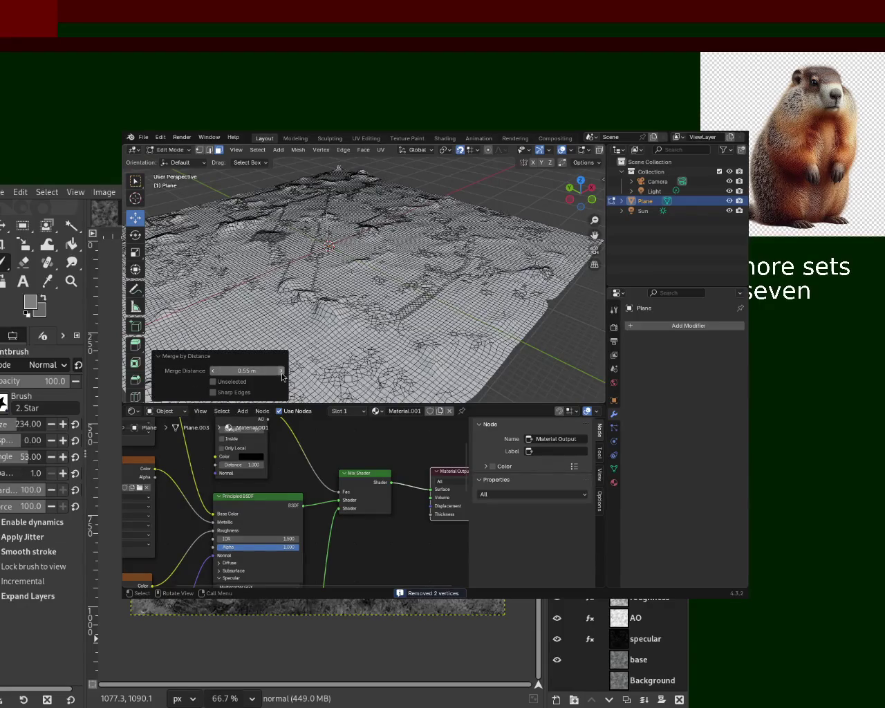
pyautogui.click(282, 374)
pyautogui.click(282, 374)
pyautogui.click(282, 374)
pyautogui.click(282, 374)
pyautogui.click(282, 374)
pyautogui.click(282, 374)
pyautogui.click(282, 374)
pyautogui.click(282, 374)
pyautogui.click(283, 374)
pyautogui.click(282, 374)
pyautogui.click(282, 374)
pyautogui.click(282, 374)
pyautogui.click(282, 374)
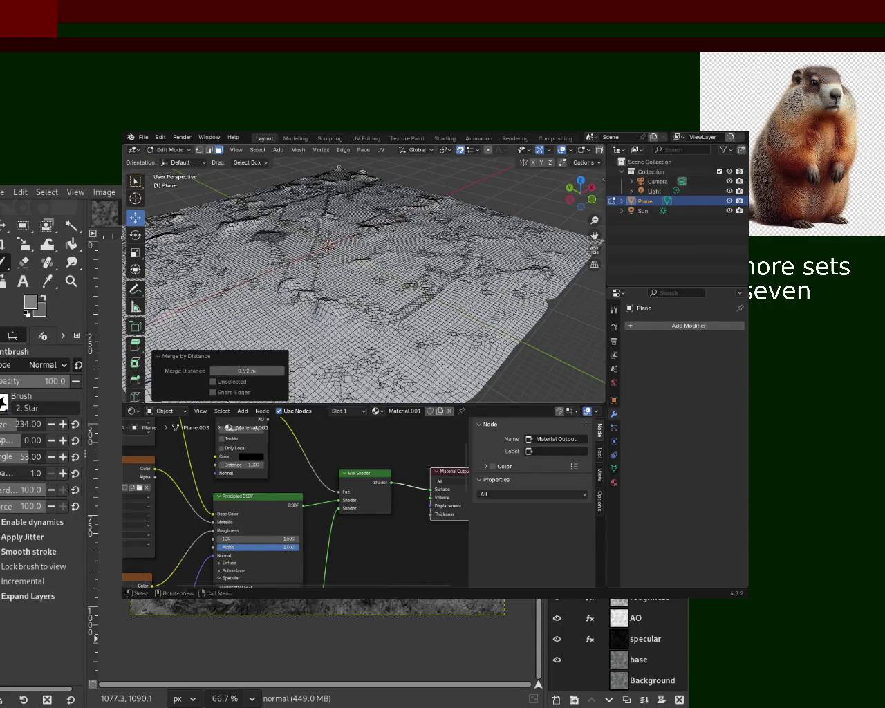
pyautogui.click(282, 374)
pyautogui.click(282, 374)
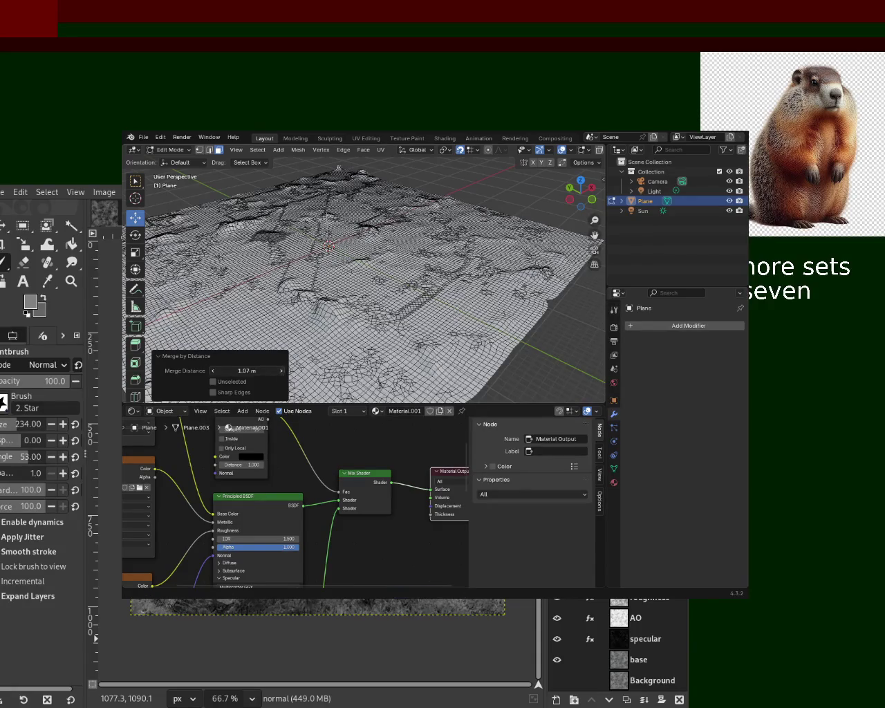
pyautogui.hotkey('ctrl', 'q')
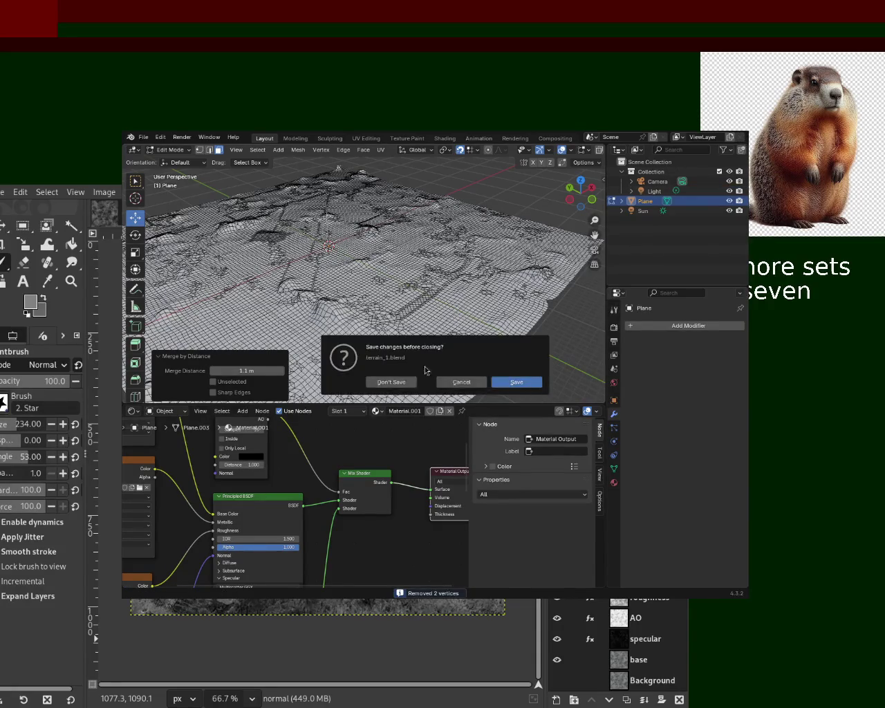
# Step: Quit without saving terrain_1.blend and restart in a fresh default scene with cube, camera and light
pyautogui.click(374, 382)
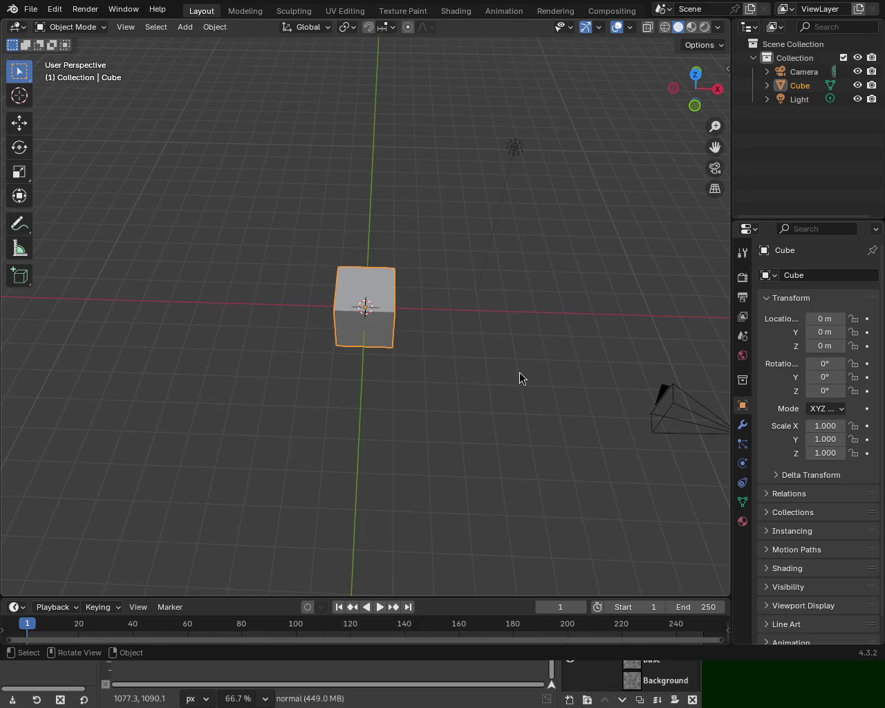
pyautogui.moveTo(499, 193)
pyautogui.mouseDown(button='middle')
pyautogui.moveTo(474, 160)
pyautogui.moveTo(511, 150)
pyautogui.moveTo(501, 181)
pyautogui.mouseUp(button='middle')
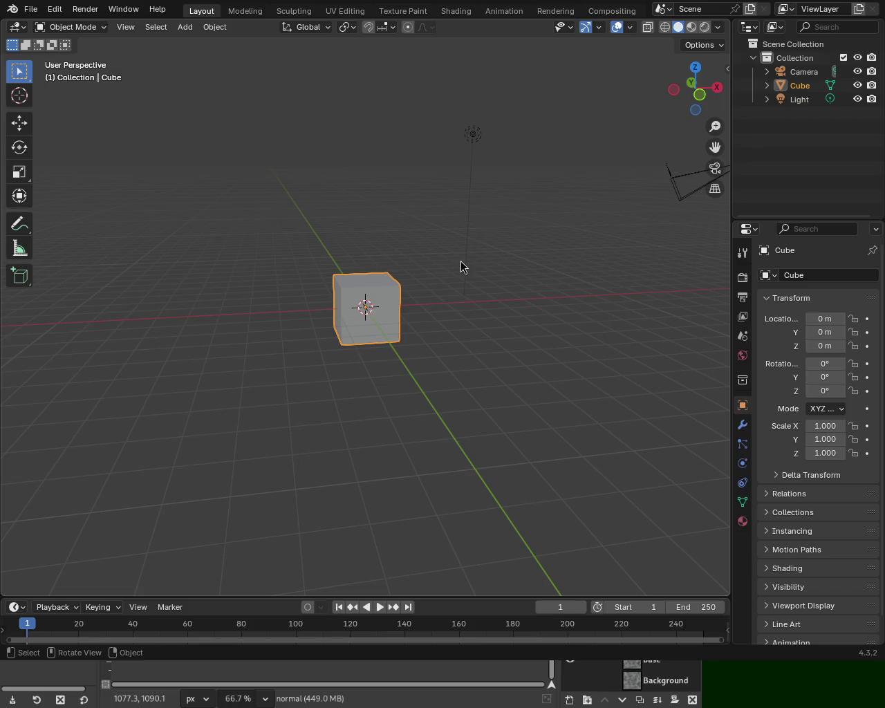
# Step: Delete the default Cube and add a Plane at the origin
pyautogui.click(797, 87)
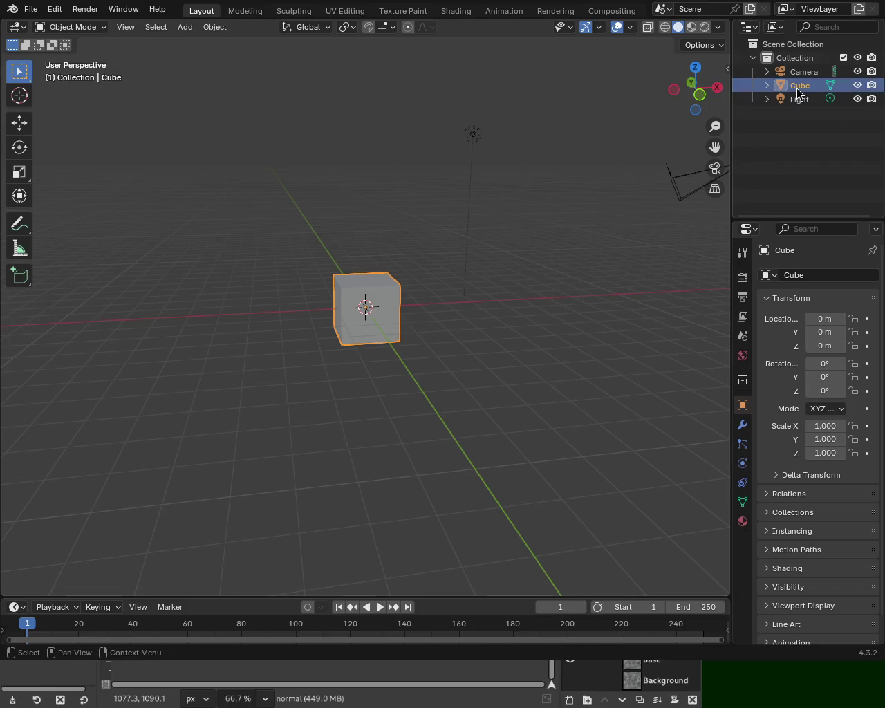
pyautogui.press('Delete')
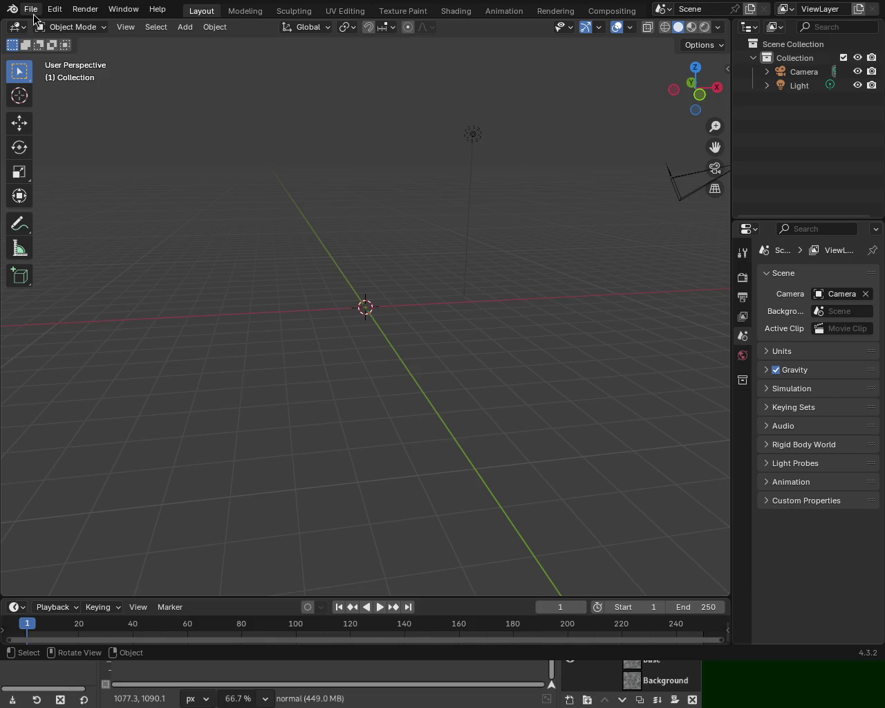
pyautogui.click(184, 27)
pyautogui.moveTo(204, 43)
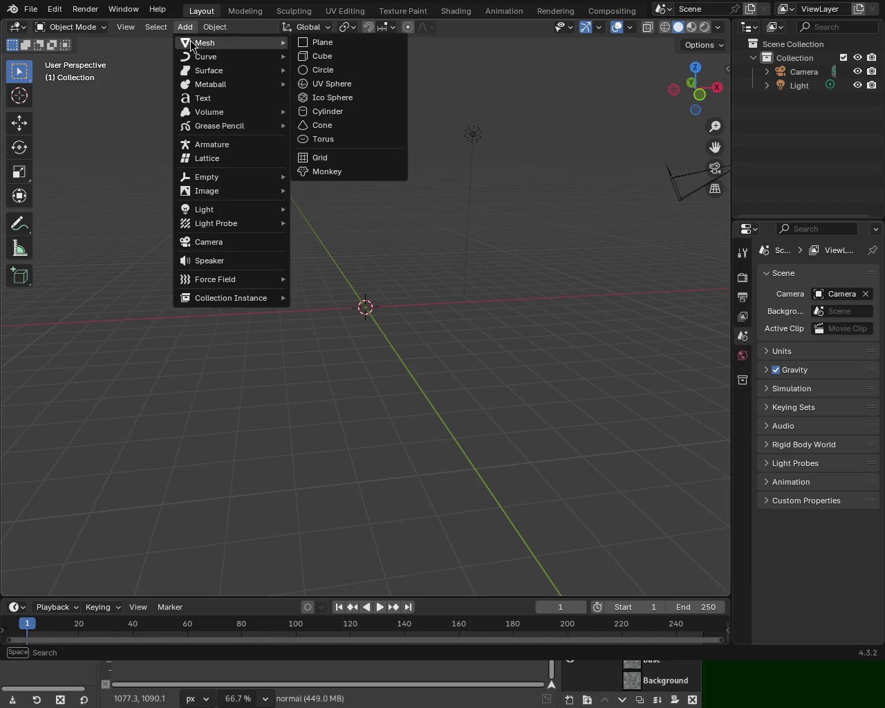
pyautogui.click(323, 46)
# Step: Scale the new plane up uniformly to 53.15 and view it from above and below
pyautogui.press('s')
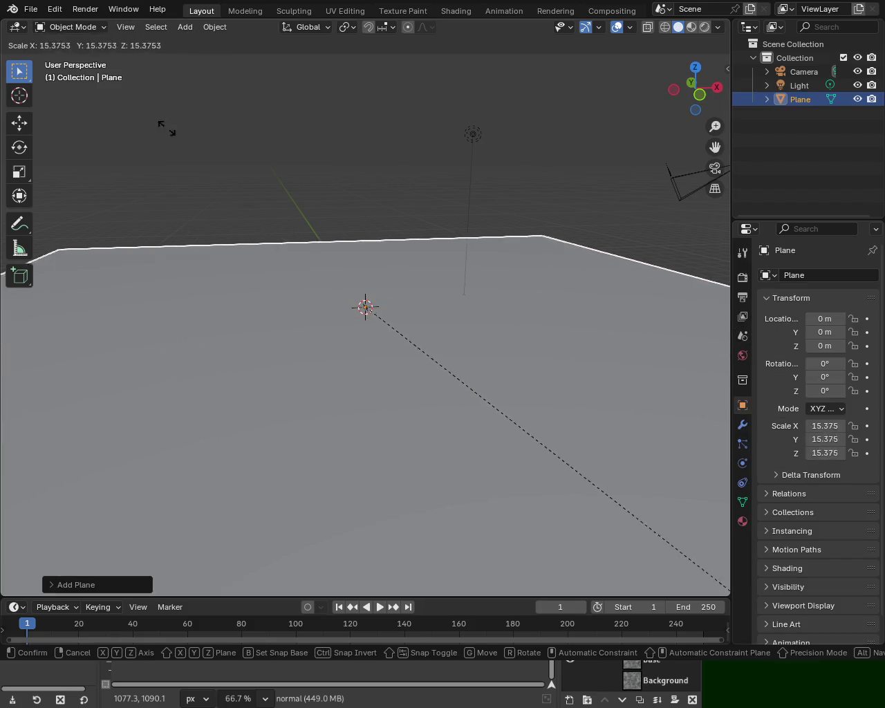
pyautogui.click(391, 415)
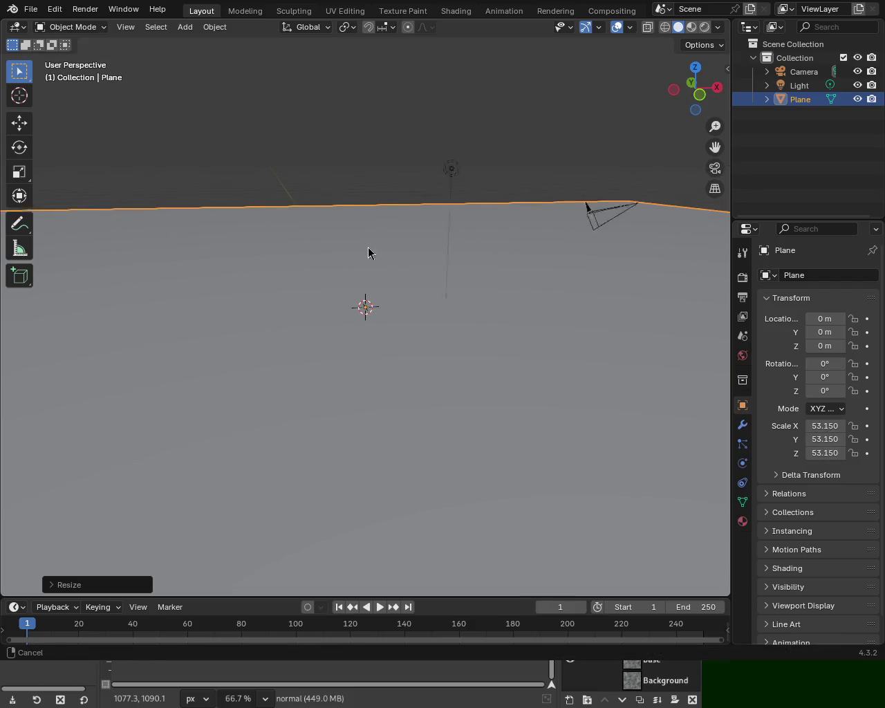
pyautogui.scroll(-3, 366, 262)
pyautogui.scroll(-2, 370, 278)
pyautogui.moveTo(355, 300)
pyautogui.mouseDown(button='middle')
pyautogui.moveTo(362, 336)
pyautogui.moveTo(375, 326)
pyautogui.mouseUp(button='middle')
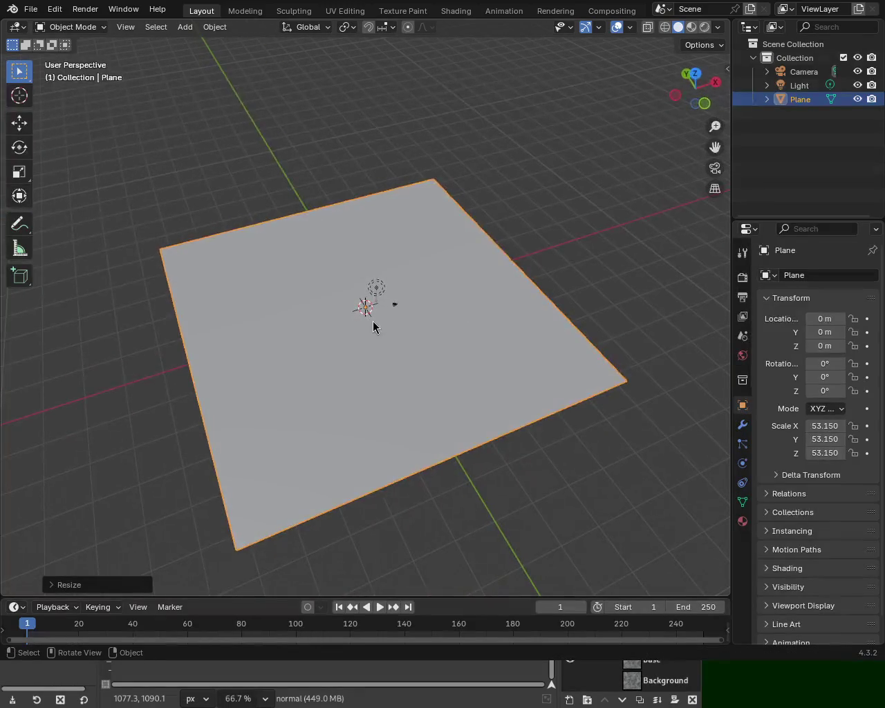
pyautogui.moveTo(397, 393)
pyautogui.mouseDown(button='middle')
pyautogui.moveTo(389, 308)
pyautogui.moveTo(399, 274)
pyautogui.moveTo(399, 299)
pyautogui.moveTo(559, 302)
pyautogui.moveTo(375, 297)
pyautogui.moveTo(364, 360)
pyautogui.moveTo(376, 373)
pyautogui.mouseUp(button='middle')
# Step: Scale the plane up further to 219.0
pyautogui.press('s')
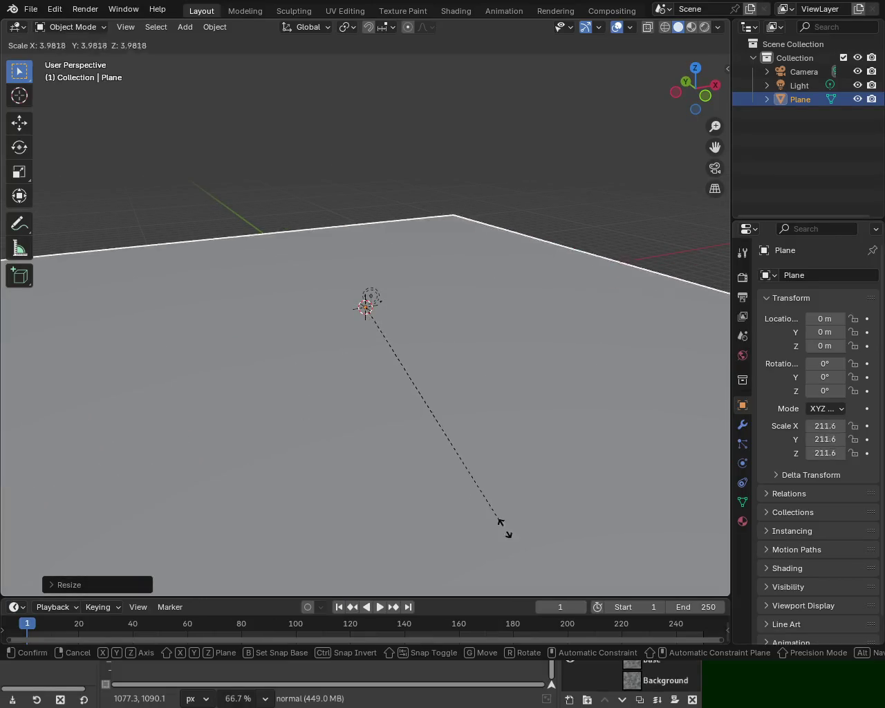
pyautogui.click(495, 522)
pyautogui.moveTo(495, 522)
pyautogui.mouseDown(button='middle')
pyautogui.moveTo(429, 480)
pyautogui.moveTo(329, 319)
pyautogui.moveTo(372, 373)
pyautogui.moveTo(399, 233)
pyautogui.moveTo(434, 297)
pyautogui.mouseUp(button='middle')
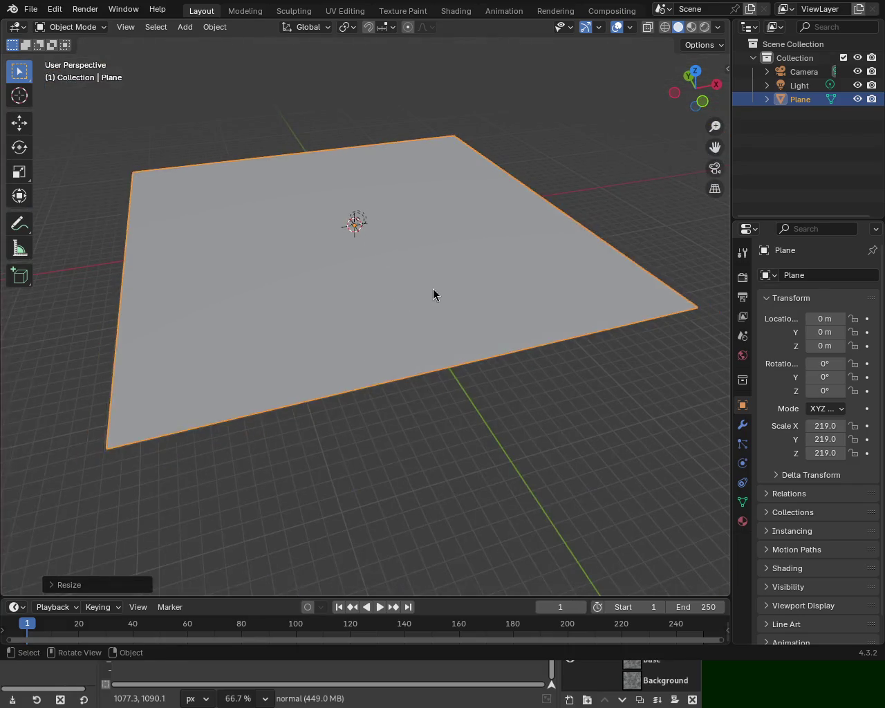
# Step: In Edit Mode, subdivide the plane four times into a dense grid and enlarge the lower editor area
pyautogui.press('Tab')
pyautogui.hotkey('ctrl', 'e')
pyautogui.press('d')
pyautogui.hotkey('ctrl', 'e')
pyautogui.press('d')
pyautogui.hotkey('ctrl', 'e')
pyautogui.press('d')
pyautogui.hotkey('ctrl', 'e')
pyautogui.press('d')
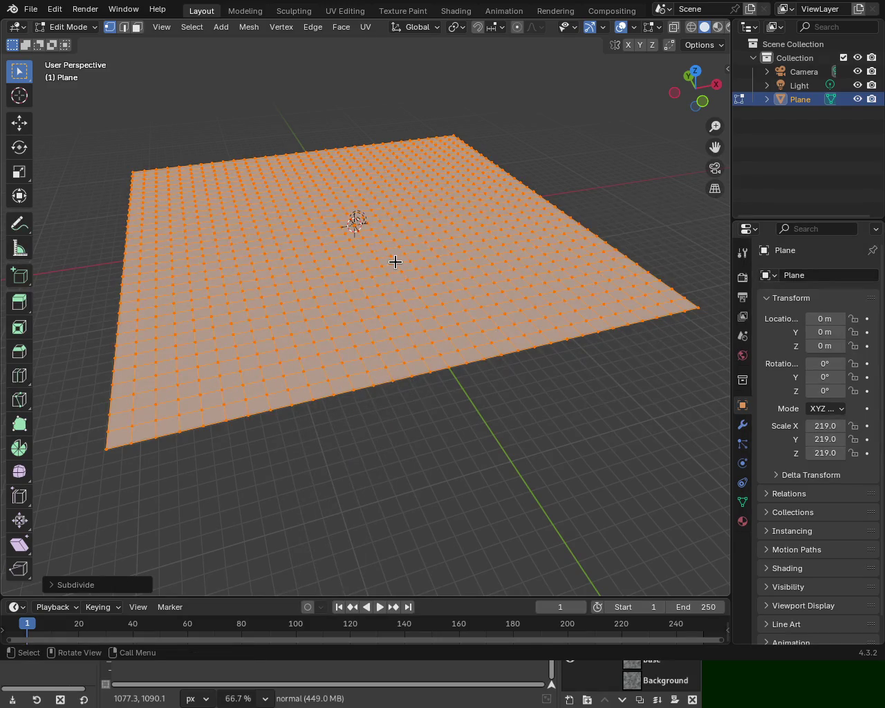
pyautogui.moveTo(378, 243)
pyautogui.mouseDown(button='middle')
pyautogui.moveTo(355, 222)
pyautogui.moveTo(367, 256)
pyautogui.mouseUp(button='middle')
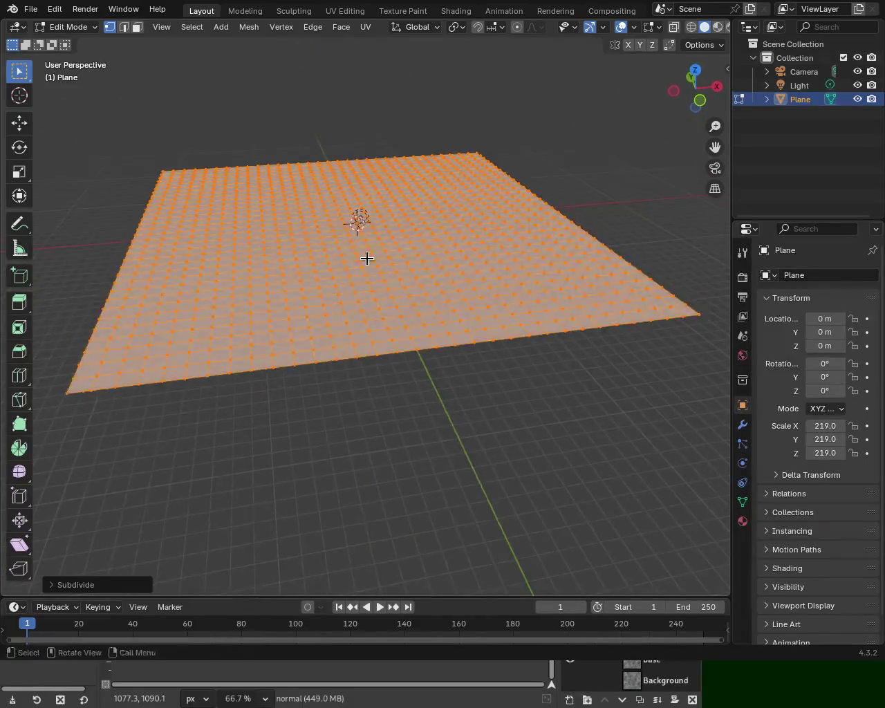
pyautogui.scroll(3, 361, 200)
pyautogui.moveTo(369, 212)
pyautogui.mouseDown(button='middle')
pyautogui.moveTo(411, 293)
pyautogui.moveTo(367, 333)
pyautogui.moveTo(385, 276)
pyautogui.moveTo(405, 251)
pyautogui.moveTo(373, 279)
pyautogui.moveTo(406, 279)
pyautogui.moveTo(442, 355)
pyautogui.moveTo(437, 361)
pyautogui.moveTo(427, 300)
pyautogui.moveTo(428, 317)
pyautogui.mouseUp(button='middle')
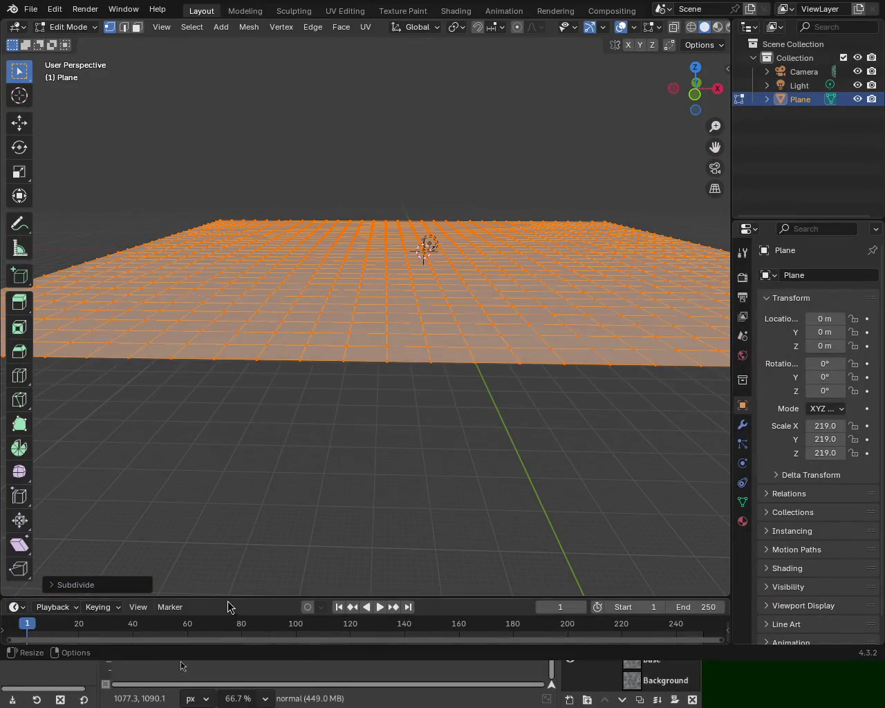
pyautogui.moveTo(229, 596); pyautogui.dragTo(300, 345)
# Step: Turn the lower area into the Geometry Node Editor and create a new Geometry Nodes tree for the Plane
pyautogui.click(17, 357)
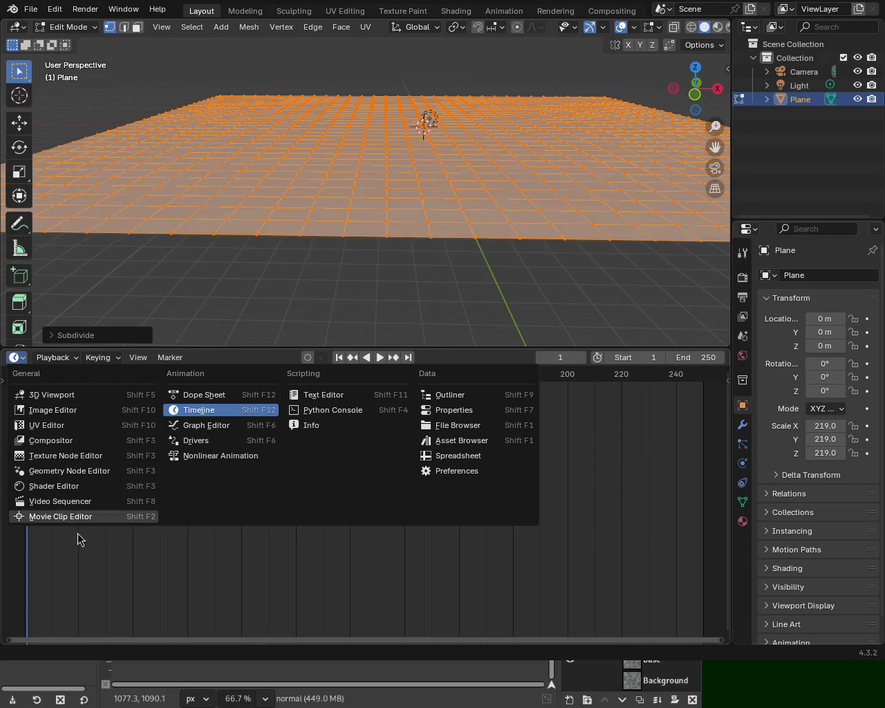
pyautogui.click(85, 473)
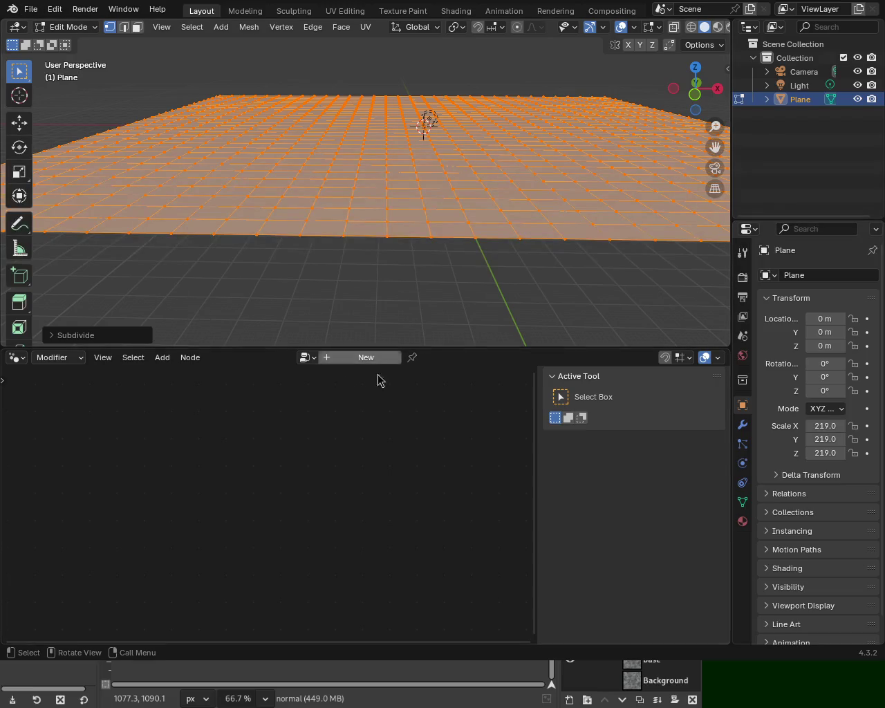
pyautogui.click(308, 358)
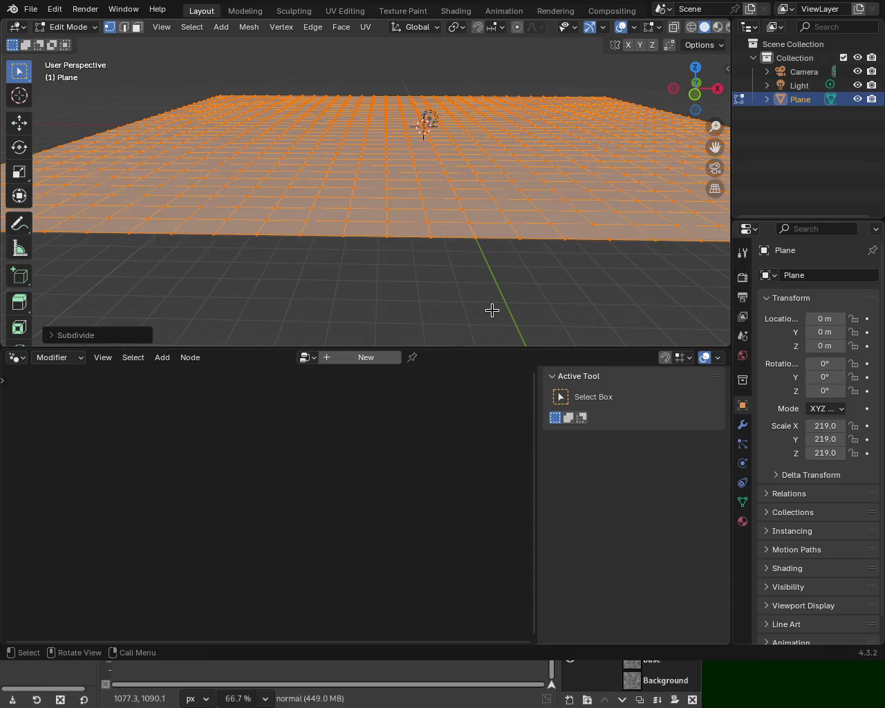
pyautogui.click(323, 358)
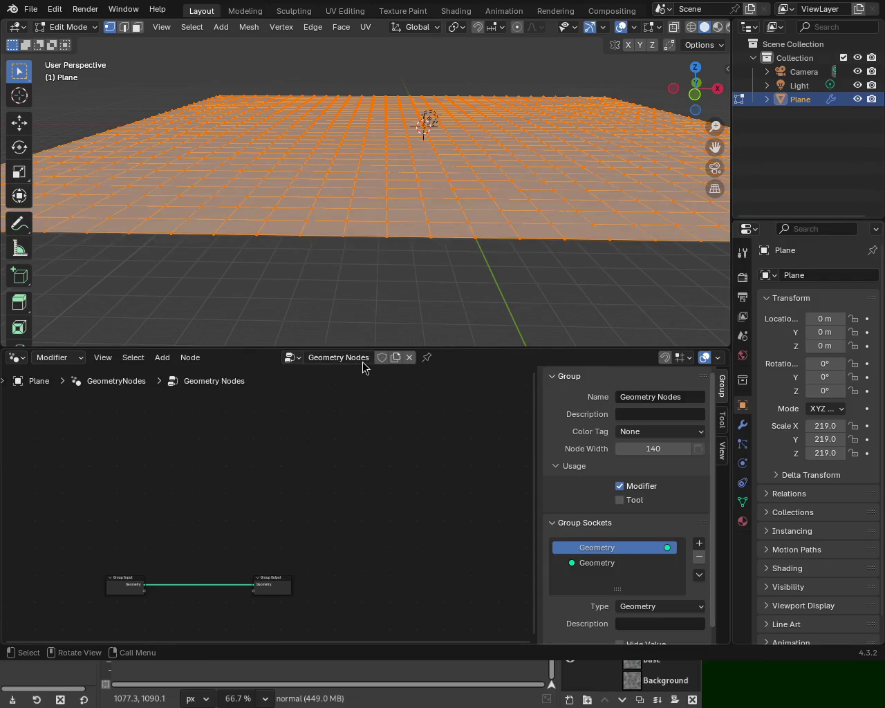
# Step: Add a Noise Texture node and an RGB Curves node below the group nodes
pyautogui.moveTo(304, 520); pyautogui.dragTo(395, 375, button='middle')
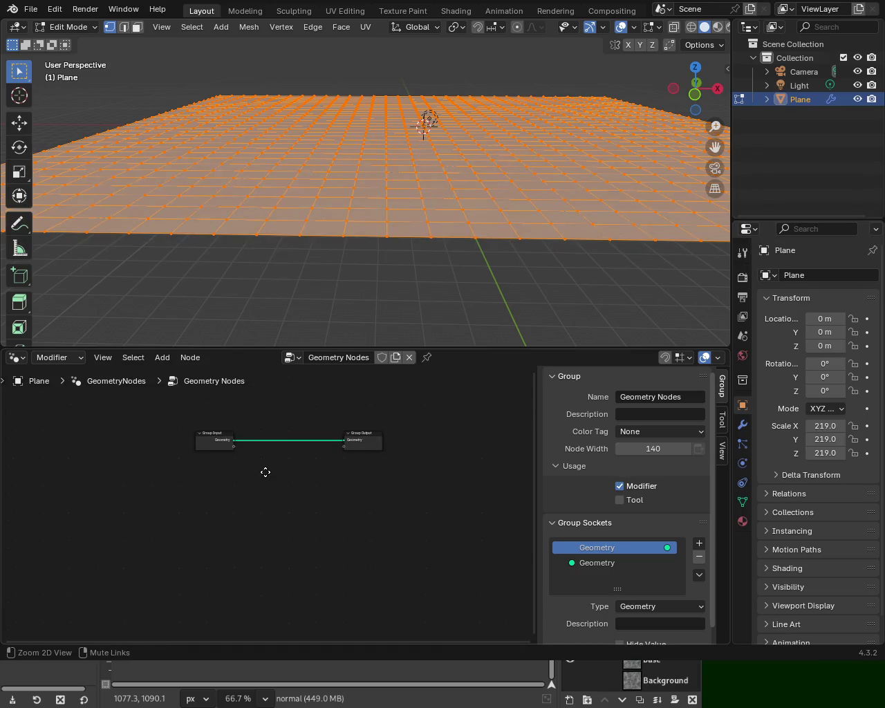
pyautogui.keyDown('ctrl'); pyautogui.moveTo(262, 477); pyautogui.dragTo(227, 466, button='middle'); pyautogui.keyUp('ctrl')
pyautogui.hotkey('shift', 'a')
pyautogui.click(152, 403)
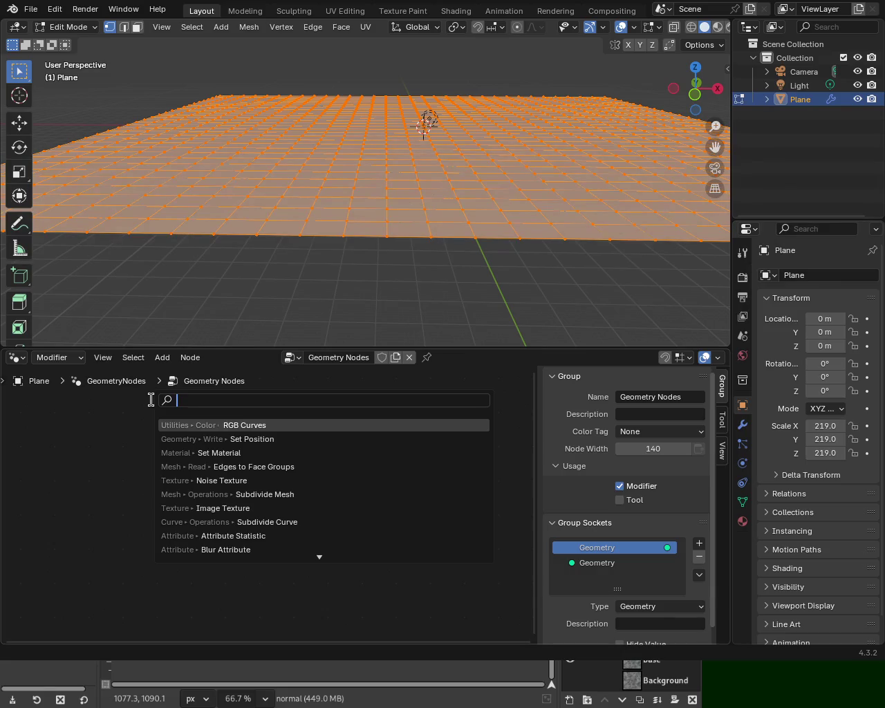
pyautogui.write('noise')
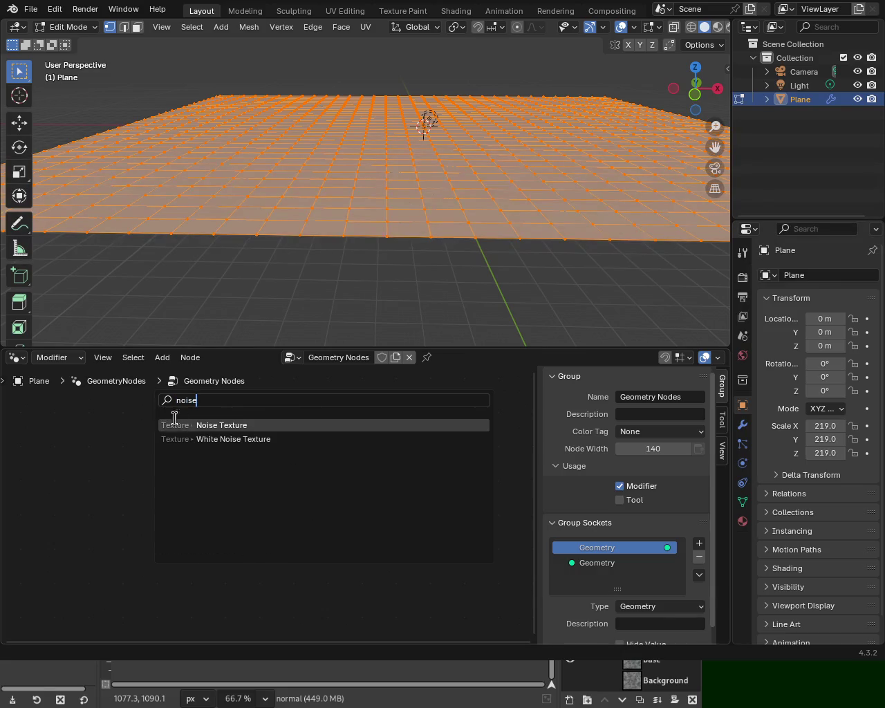
pyautogui.press('Return')
pyautogui.click(75, 487)
pyautogui.hotkey('shift', 'a')
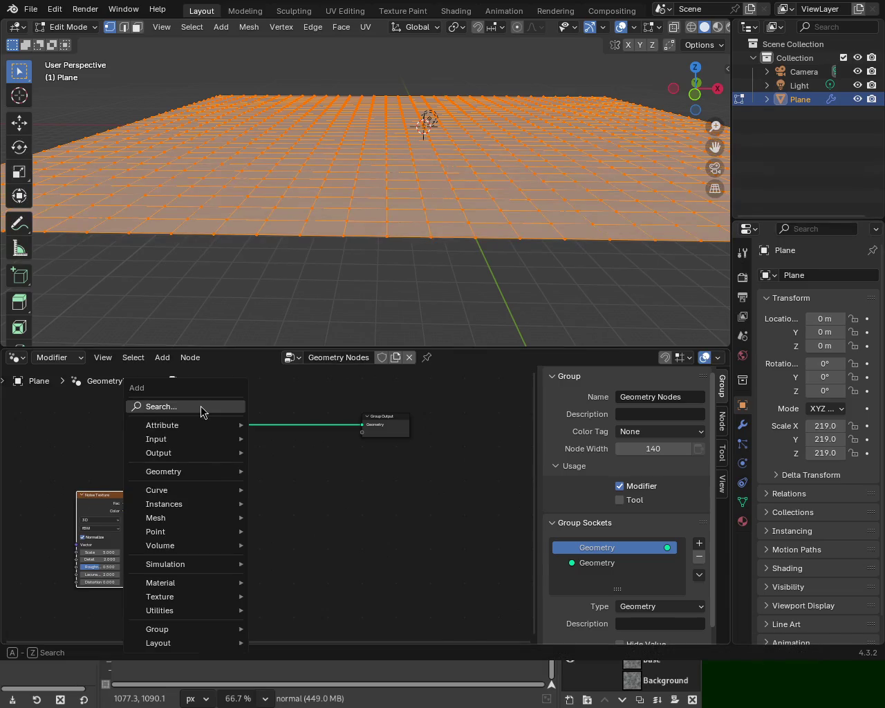
pyautogui.click(201, 405)
pyautogui.write('rgb')
pyautogui.press('Return')
pyautogui.click(200, 509)
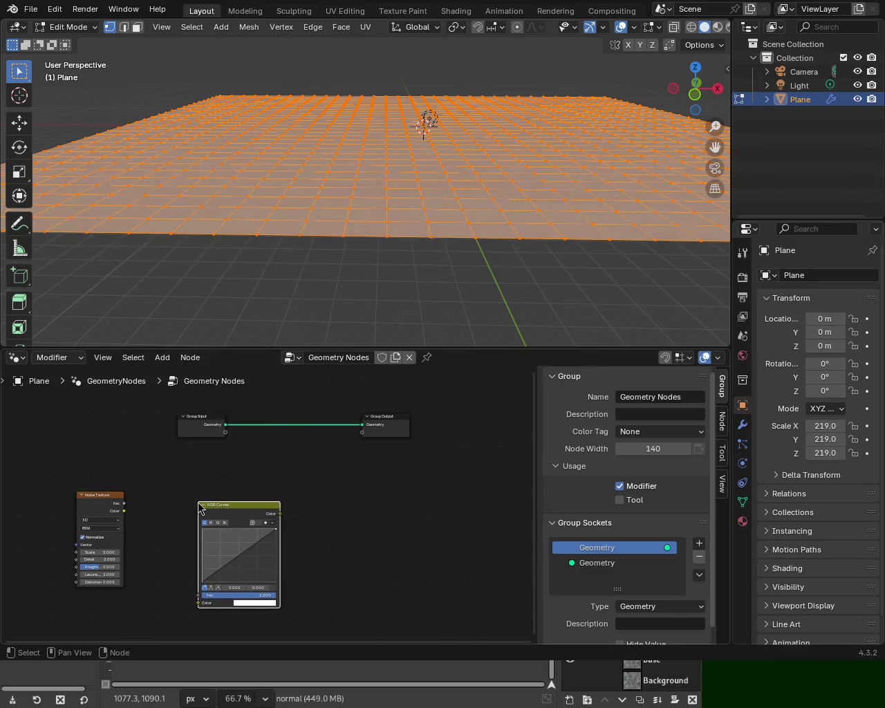
# Step: Insert a Set Position node between Group Input and Group Output
pyautogui.hotkey('shift', 'a')
pyautogui.click(176, 406)
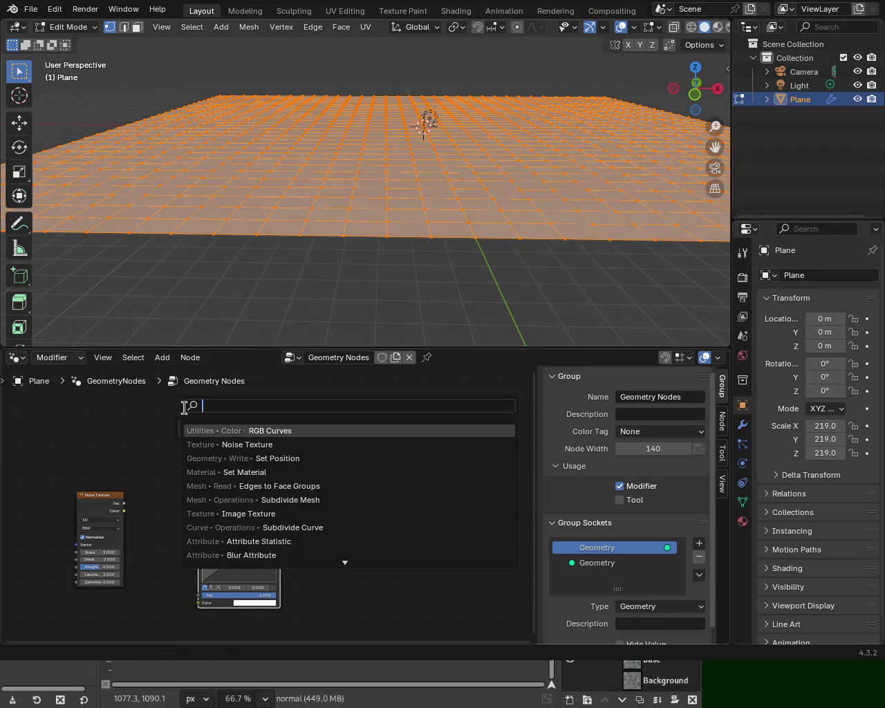
pyautogui.write('set')
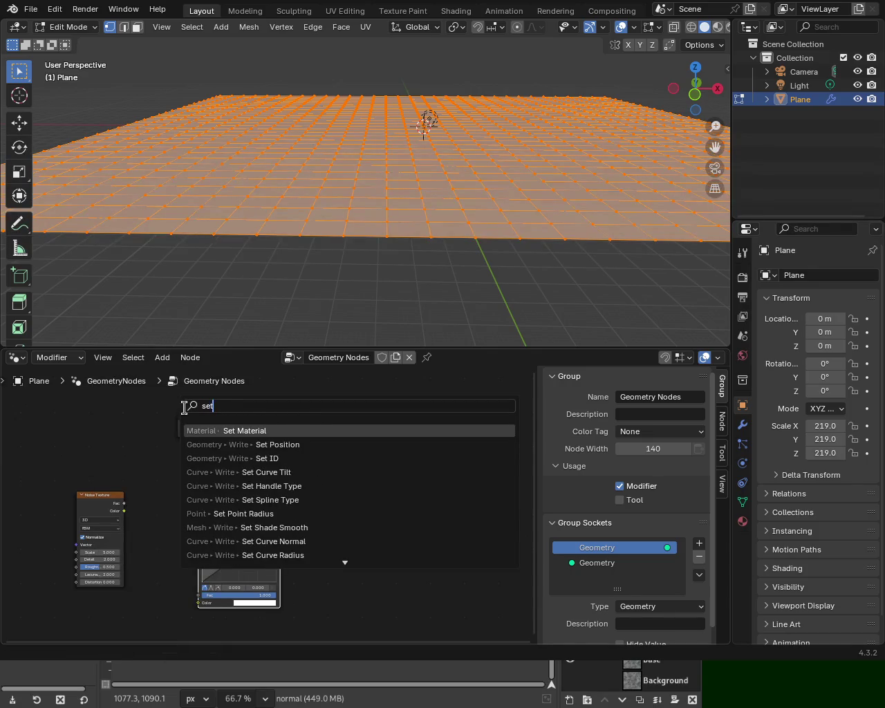
pyautogui.click(275, 445)
pyautogui.click(284, 455)
# Step: Wire Noise Texture Color through RGB Curves into Set Position's Offset, revealing spiky displaced geometry
pyautogui.moveTo(278, 515)
pyautogui.mouseDown()
pyautogui.moveTo(287, 438)
pyautogui.moveTo(289, 450)
pyautogui.mouseUp()
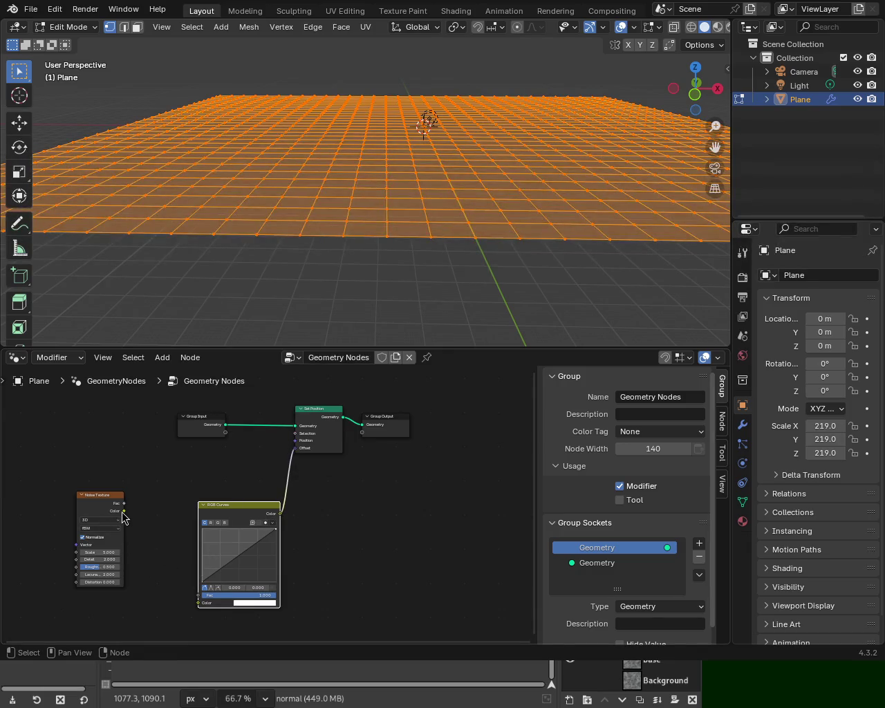
pyautogui.moveTo(123, 512); pyautogui.dragTo(198, 602)
pyautogui.moveTo(209, 502); pyautogui.dragTo(182, 479)
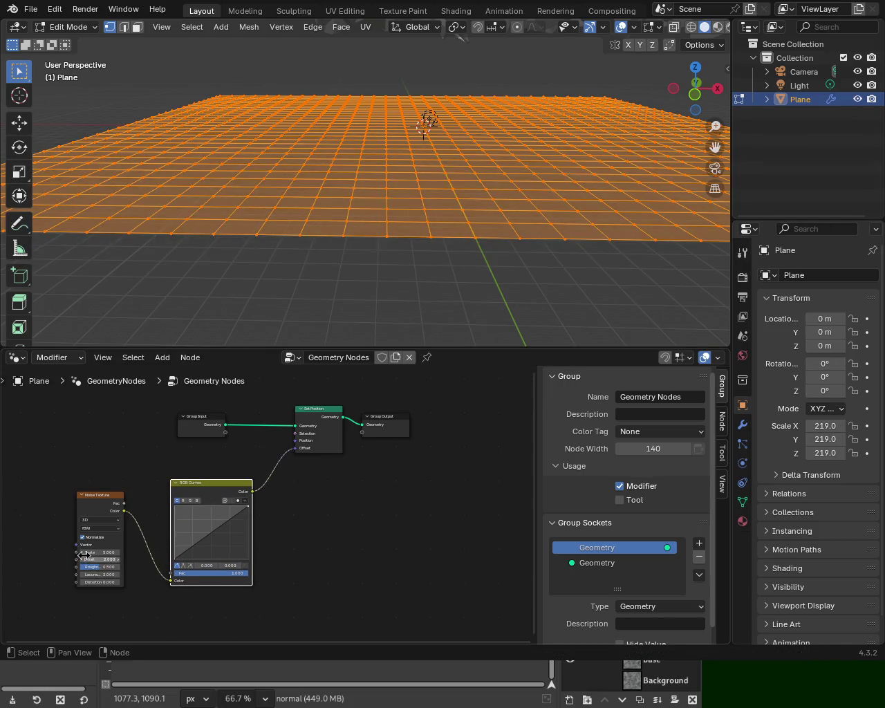
pyautogui.scroll(-3, 395, 197)
pyautogui.moveTo(395, 152)
pyautogui.mouseDown(button='middle')
pyautogui.moveTo(461, 189)
pyautogui.moveTo(430, 271)
pyautogui.mouseUp(button='middle')
pyautogui.moveTo(477, 99); pyautogui.dragTo(388, 172, button='middle')
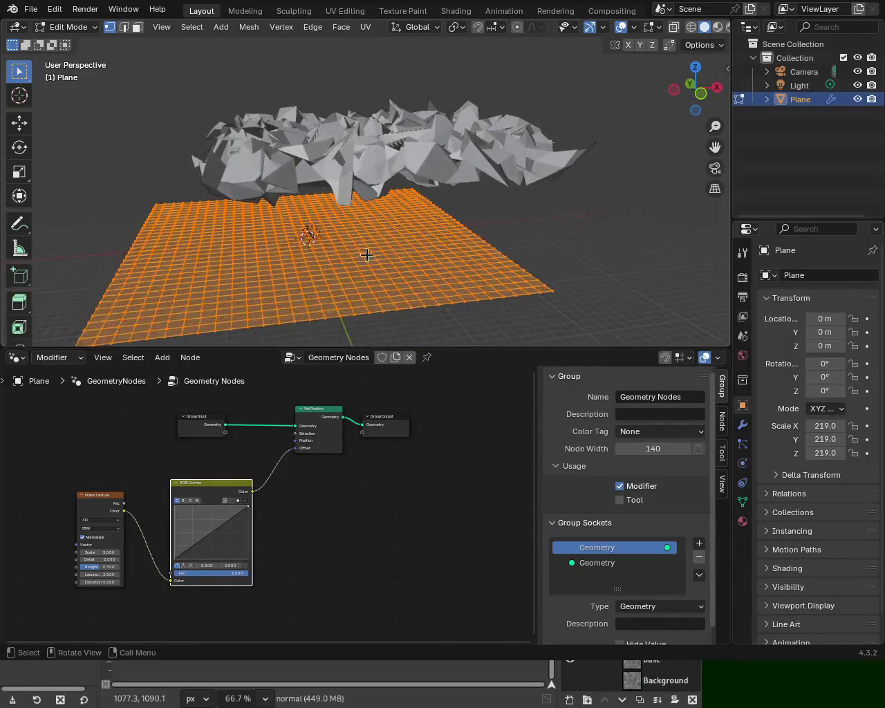
# Step: Lower the Noise Texture Scale for broad swells and scale the plane's mesh up several times
pyautogui.moveTo(90, 552)
pyautogui.mouseDown()
pyautogui.moveTo(138, 551)
pyautogui.moveTo(89, 552)
pyautogui.mouseUp()
pyautogui.moveTo(294, 250)
pyautogui.mouseDown(button='middle')
pyautogui.moveTo(240, 215)
pyautogui.moveTo(373, 192)
pyautogui.moveTo(387, 201)
pyautogui.mouseUp(button='middle')
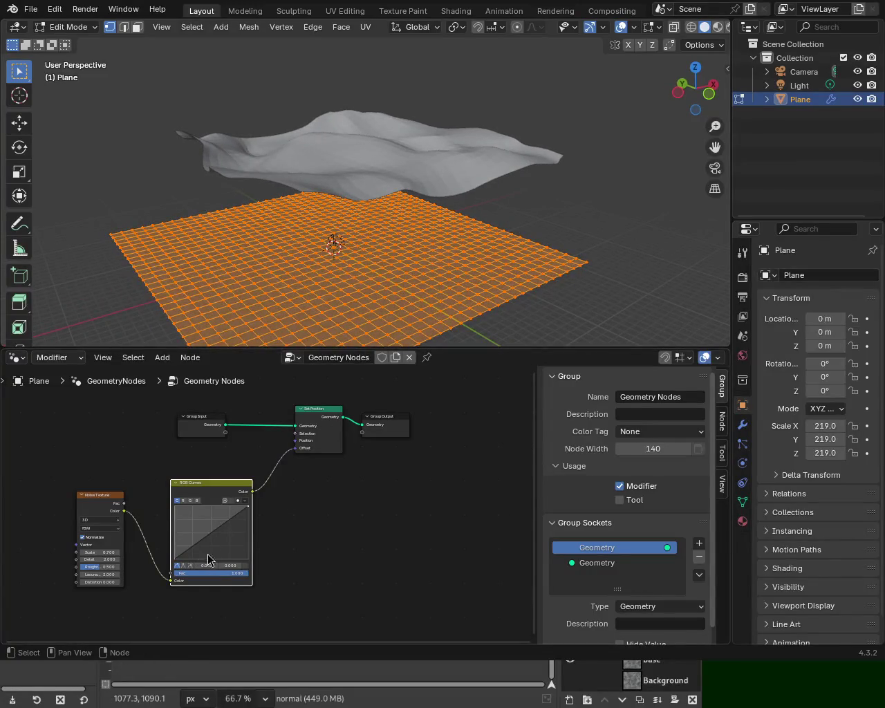
pyautogui.press('s')
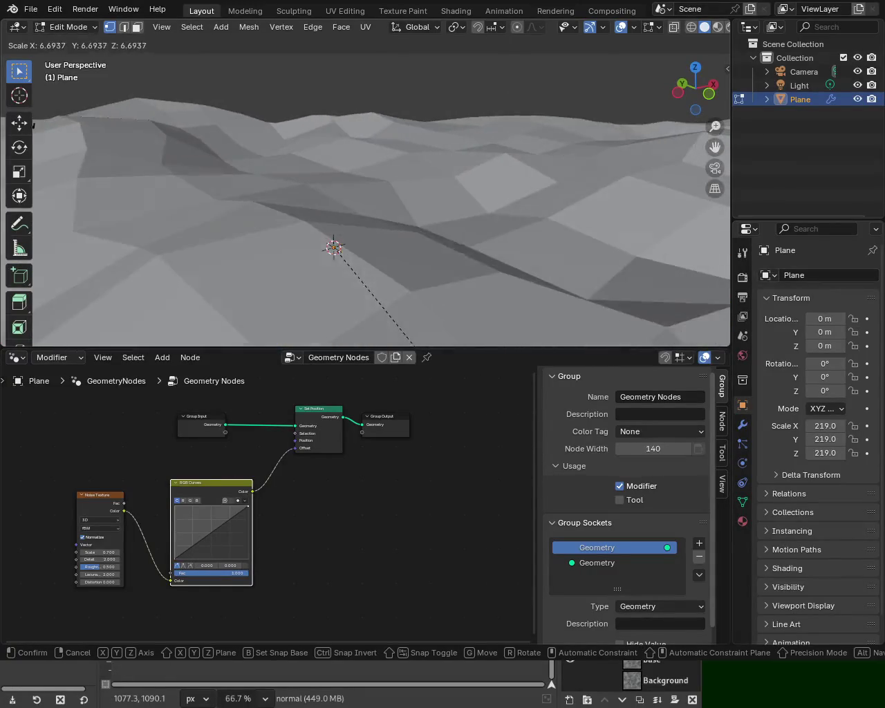
pyautogui.click(2, 59)
pyautogui.scroll(-3, 421, 247)
pyautogui.scroll(-3, 375, 251)
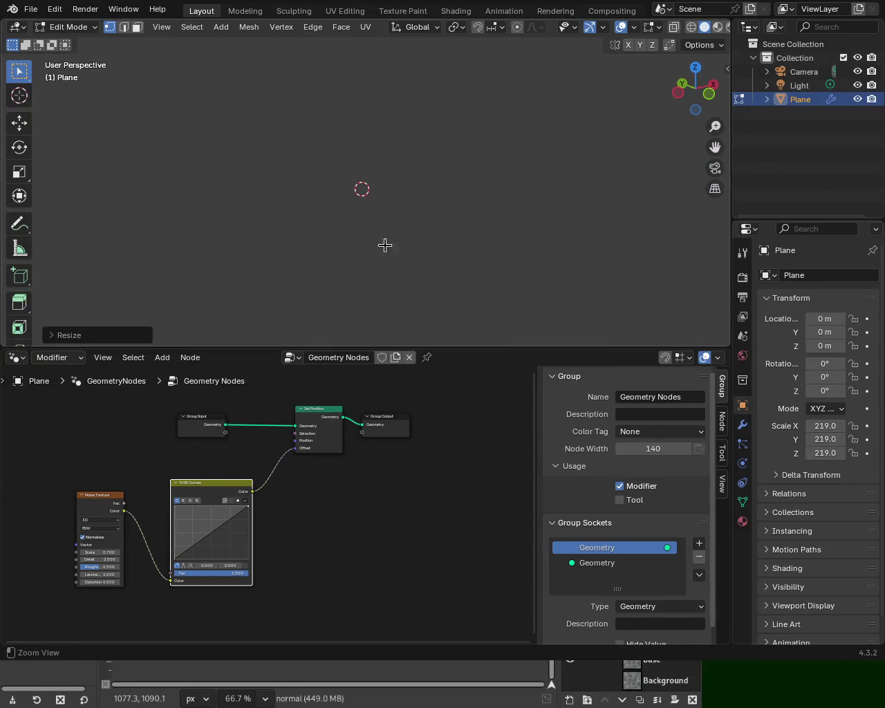
pyautogui.scroll(-2, 383, 204)
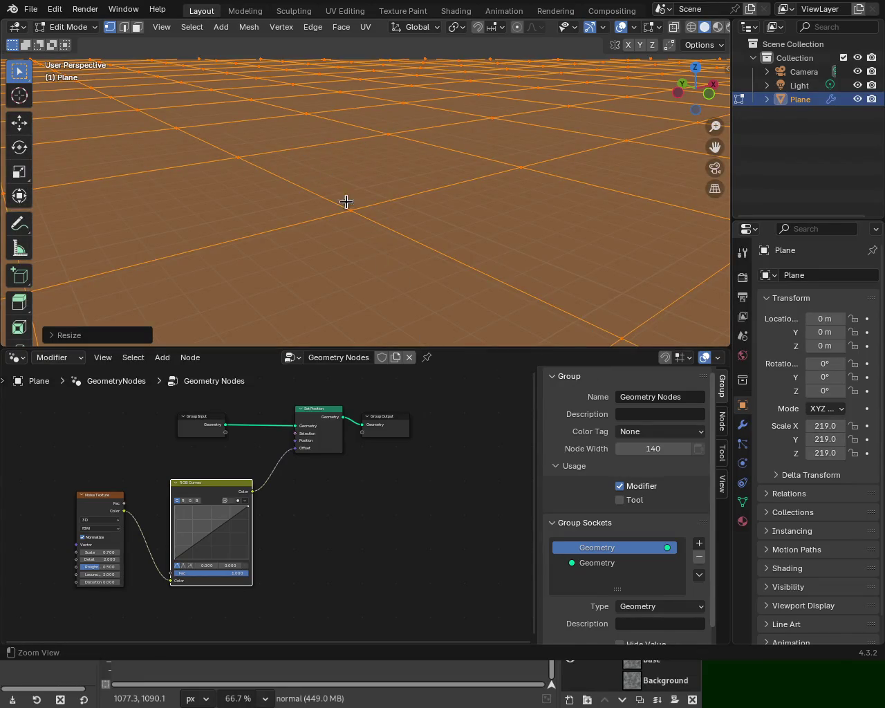
pyautogui.moveTo(394, 202)
pyautogui.keyDown('ctrl'); pyautogui.mouseDown(button='middle')
pyautogui.moveTo(419, 274)
pyautogui.moveTo(438, 298)
pyautogui.moveTo(358, 147)
pyautogui.moveTo(429, 224)
pyautogui.moveTo(424, 146)
pyautogui.moveTo(446, 119)
pyautogui.mouseUp(button='middle'); pyautogui.keyUp('ctrl')
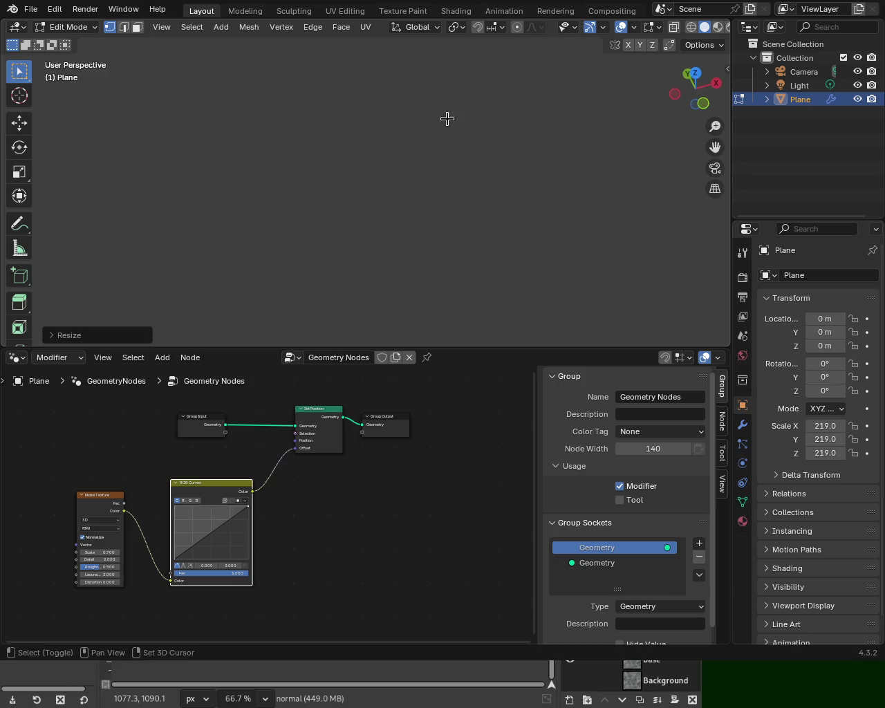
# Step: Set the viewport Clip End to 100000 m in the sidebar's View tab and frame the plane
pyautogui.click(726, 68)
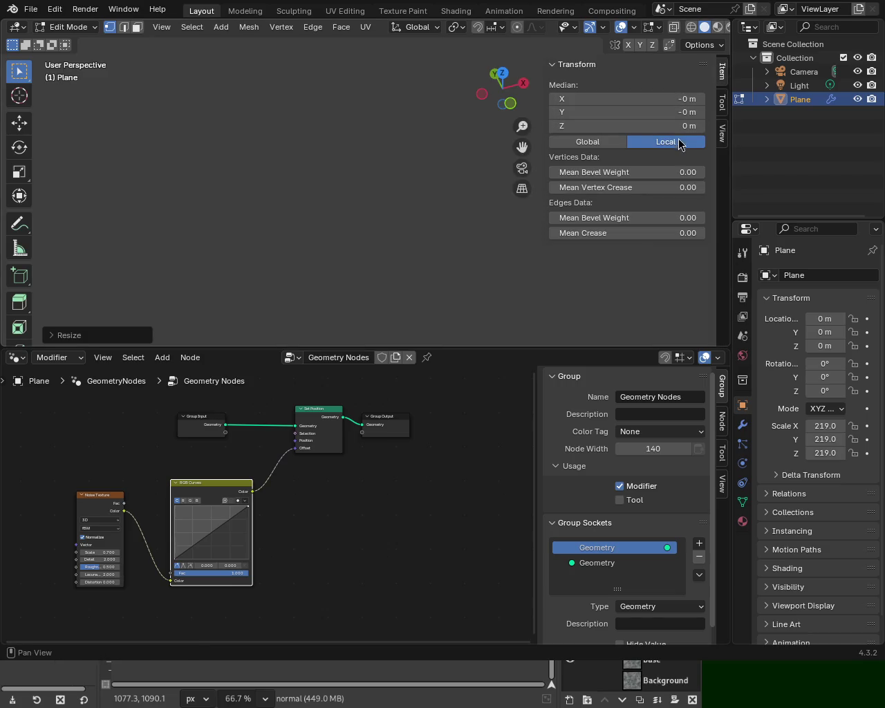
pyautogui.click(722, 132)
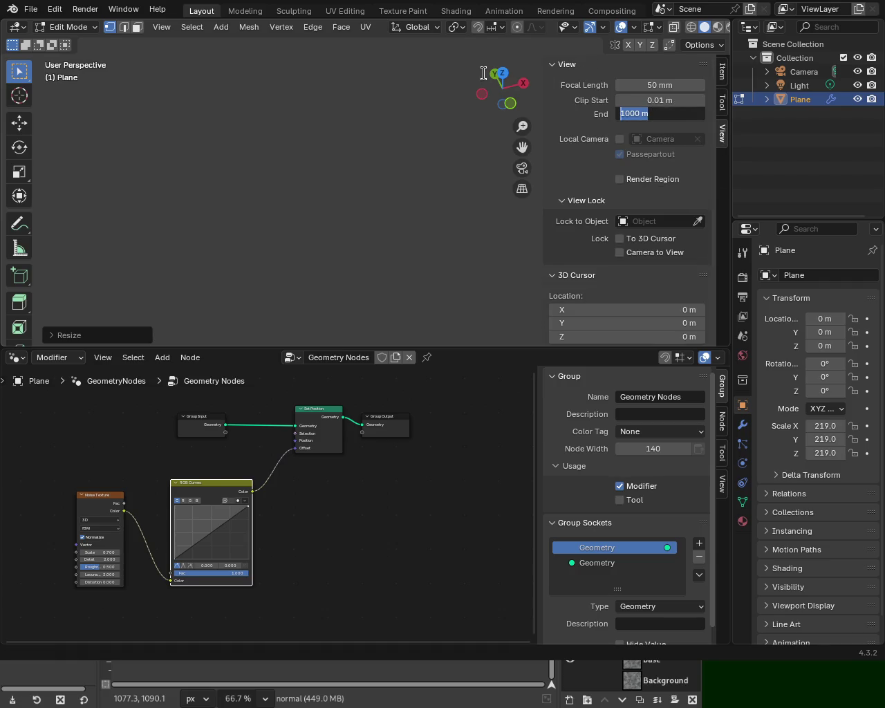
pyautogui.write('0')
pyautogui.press('Return')
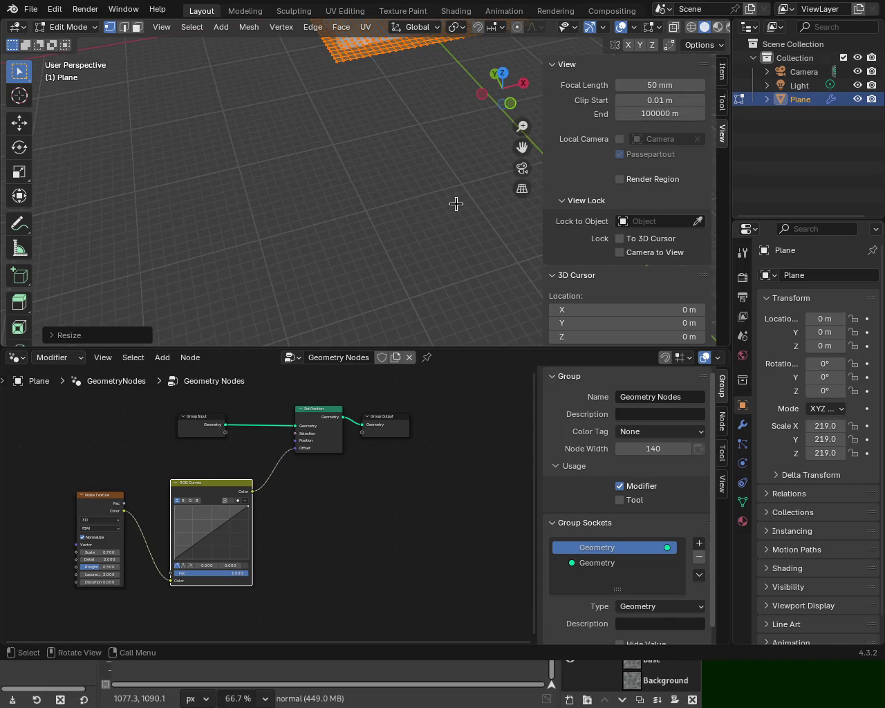
pyautogui.press('n')
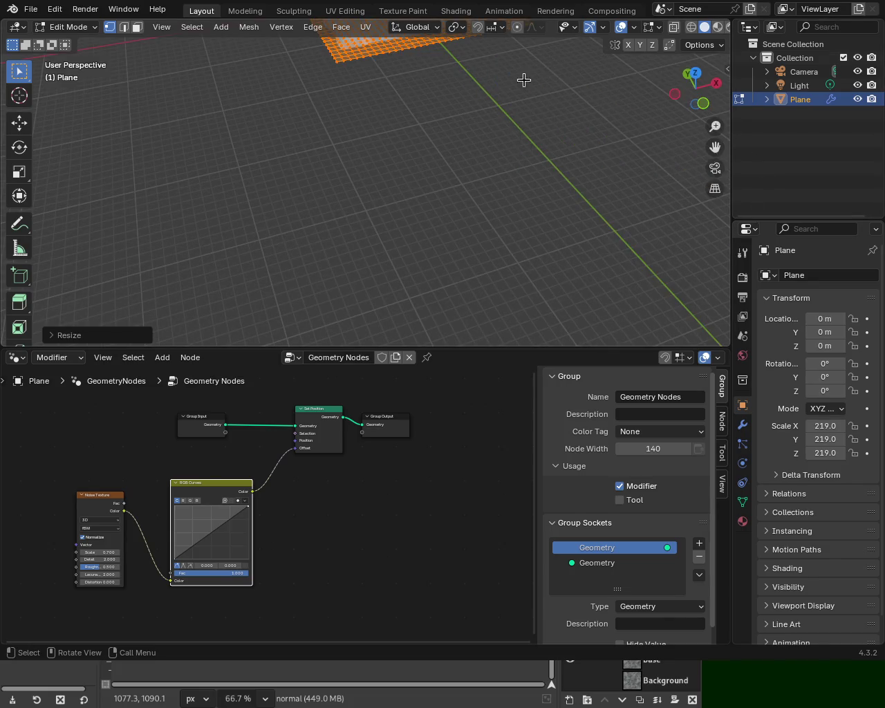
pyautogui.press('KP_Decimal')
pyautogui.moveTo(476, 251)
pyautogui.keyDown('ctrl'); pyautogui.mouseDown(button='middle')
pyautogui.moveTo(463, 212)
pyautogui.moveTo(487, 197)
pyautogui.moveTo(466, 189)
pyautogui.moveTo(458, 168)
pyautogui.moveTo(427, 203)
pyautogui.moveTo(421, 193)
pyautogui.moveTo(413, 200)
pyautogui.moveTo(419, 189)
pyautogui.moveTo(441, 225)
pyautogui.mouseUp(button='middle'); pyautogui.keyUp('ctrl')
# Step: Subdivide the plane's mesh again and add an RGB Curves point bowing the height curve upward
pyautogui.hotkey('ctrl', 'e')
pyautogui.press('d')
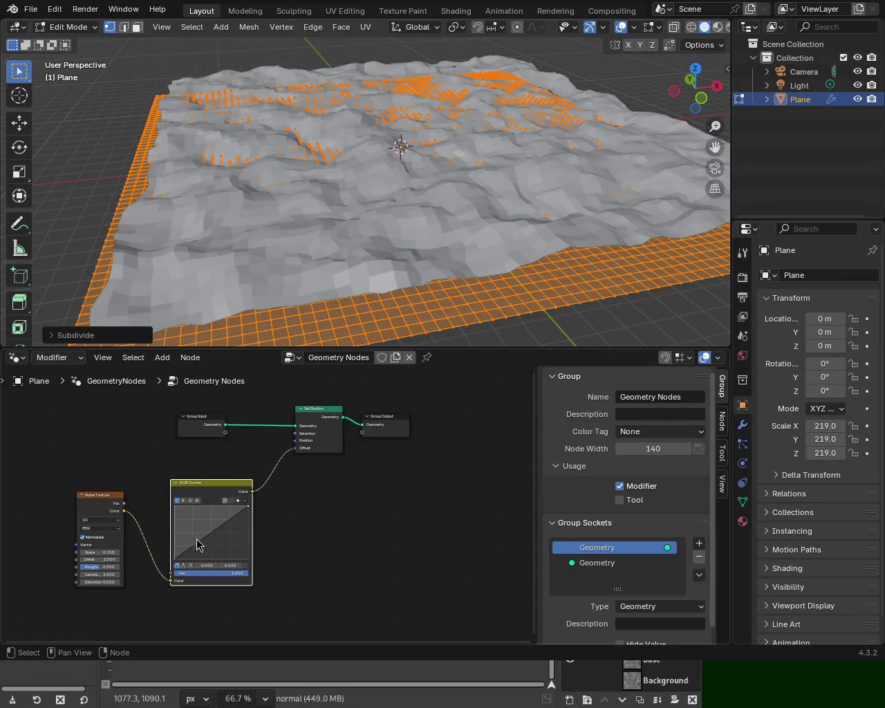
pyautogui.moveTo(199, 549)
pyautogui.mouseDown()
pyautogui.moveTo(189, 518)
pyautogui.moveTo(188, 551)
pyautogui.moveTo(187, 539)
pyautogui.moveTo(220, 546)
pyautogui.mouseUp()
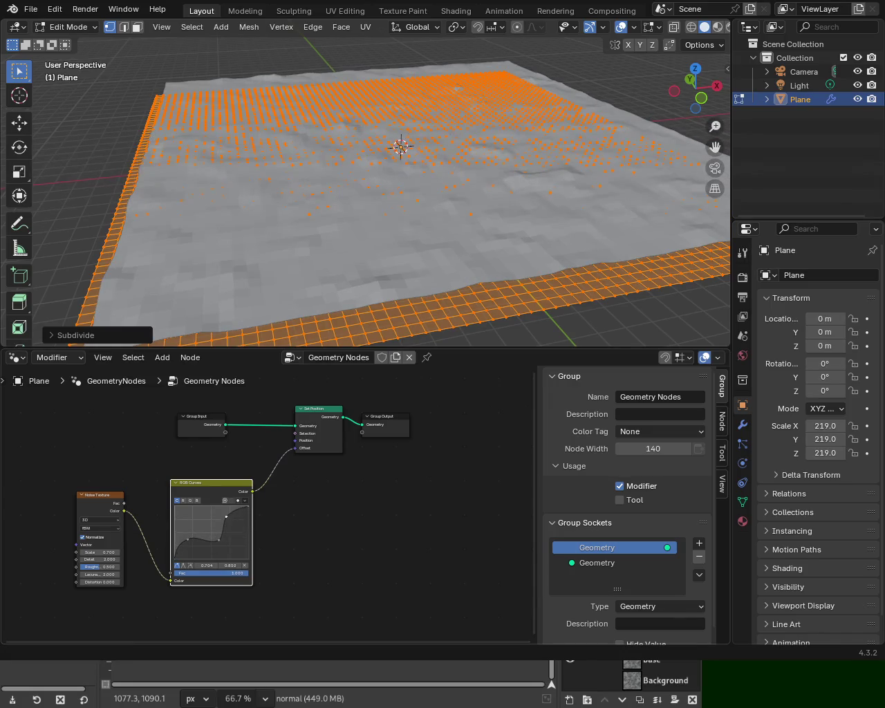
pyautogui.moveTo(441, 185)
pyautogui.mouseDown(button='middle')
pyautogui.moveTo(439, 108)
pyautogui.moveTo(432, 182)
pyautogui.moveTo(447, 174)
pyautogui.mouseUp(button='middle')
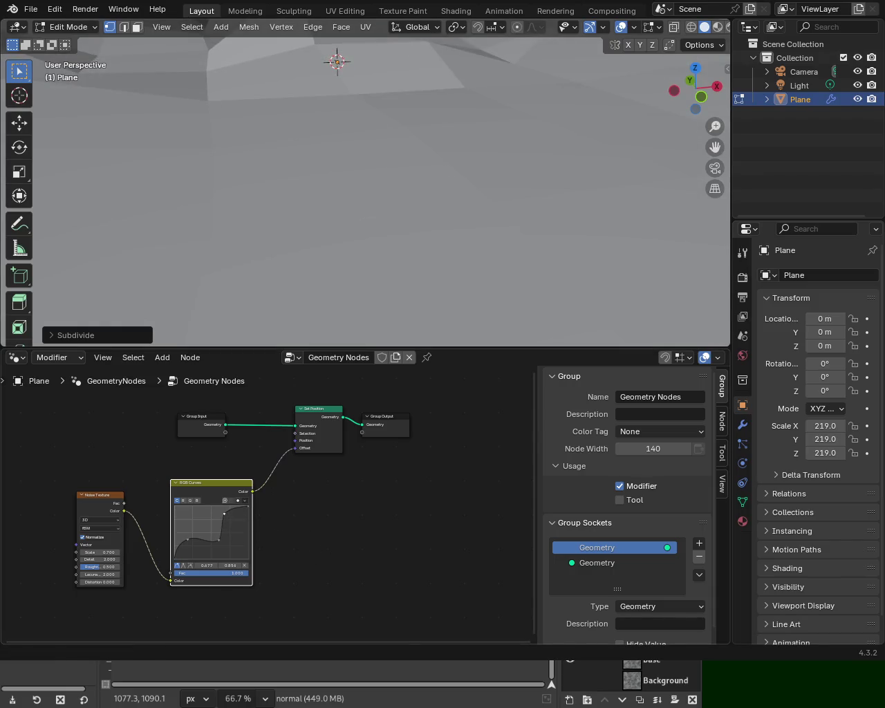
pyautogui.moveTo(423, 186); pyautogui.dragTo(413, 205, button='middle')
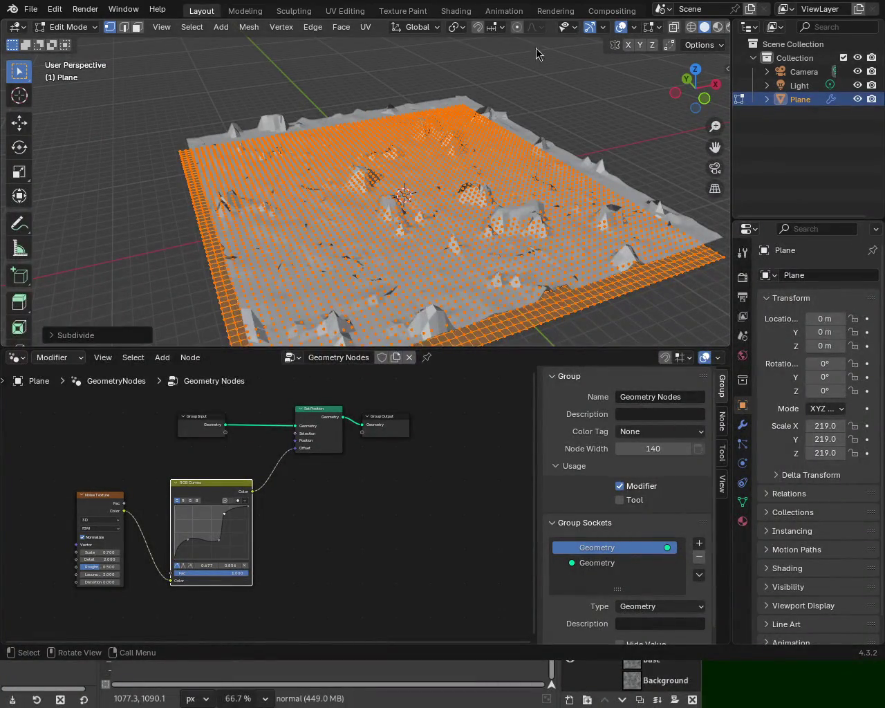
pyautogui.moveTo(443, 222); pyautogui.dragTo(452, 170, button='middle')
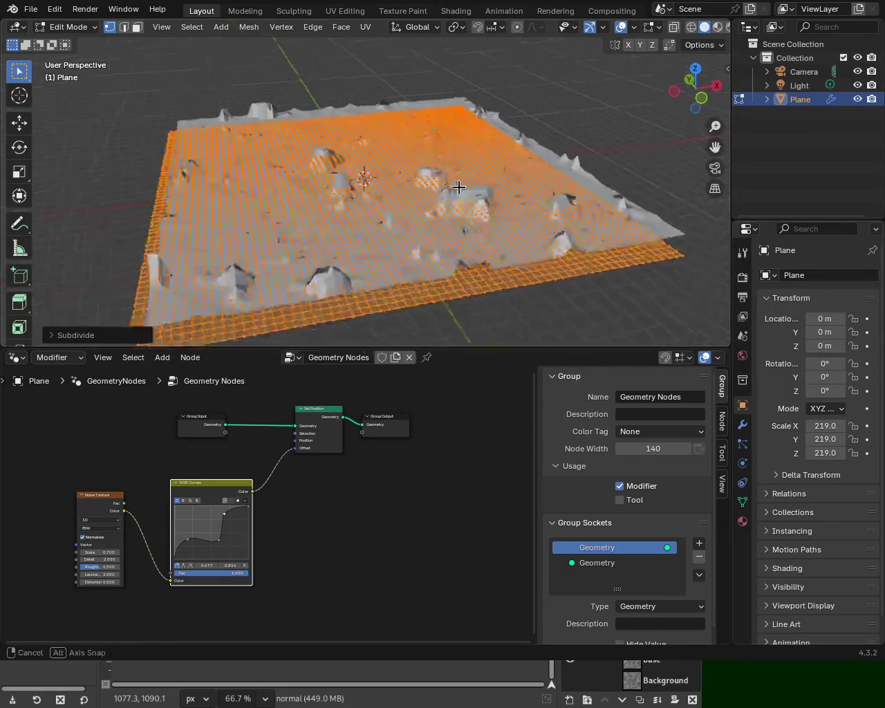
pyautogui.scroll(2, 408, 184)
pyautogui.scroll(2, 367, 198)
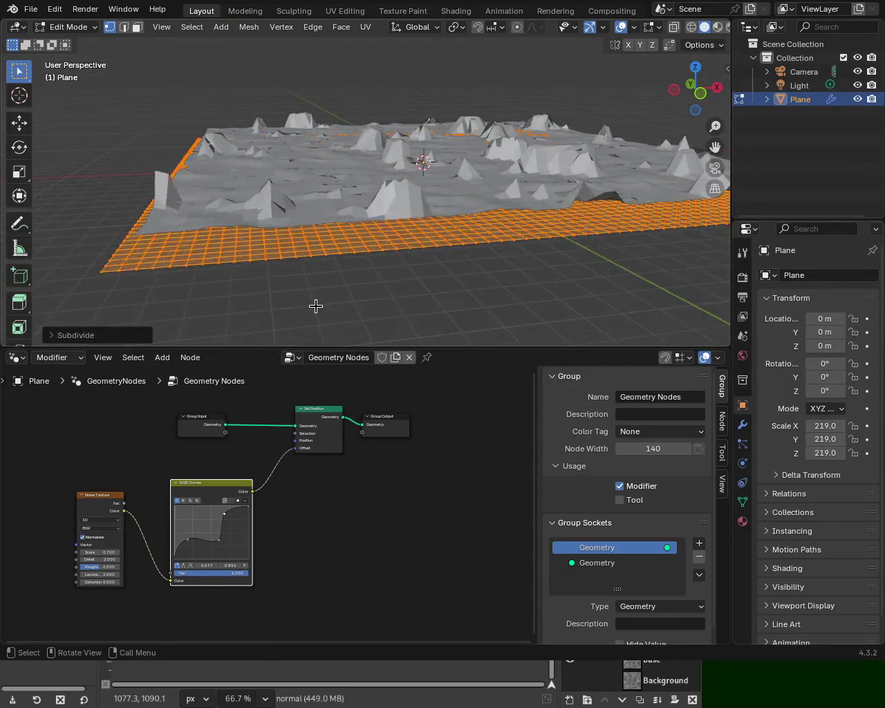
pyautogui.scroll(2, 316, 307)
# Step: Lower the curve's bottom point to flatten valleys and move a point near 0.648, 0.718 to reshape the peaks
pyautogui.moveTo(184, 552); pyautogui.dragTo(206, 551)
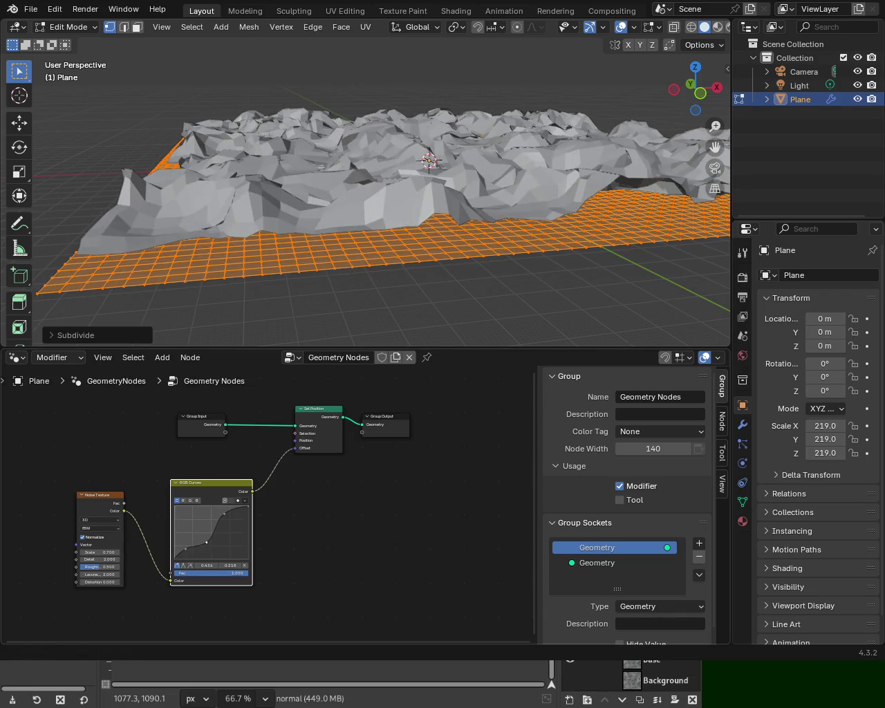
pyautogui.moveTo(315, 340)
pyautogui.mouseDown(button='middle')
pyautogui.moveTo(414, 140)
pyautogui.moveTo(408, 156)
pyautogui.moveTo(420, 221)
pyautogui.moveTo(448, 200)
pyautogui.moveTo(403, 196)
pyautogui.moveTo(422, 162)
pyautogui.moveTo(452, 154)
pyautogui.moveTo(450, 166)
pyautogui.moveTo(415, 169)
pyautogui.mouseUp(button='middle')
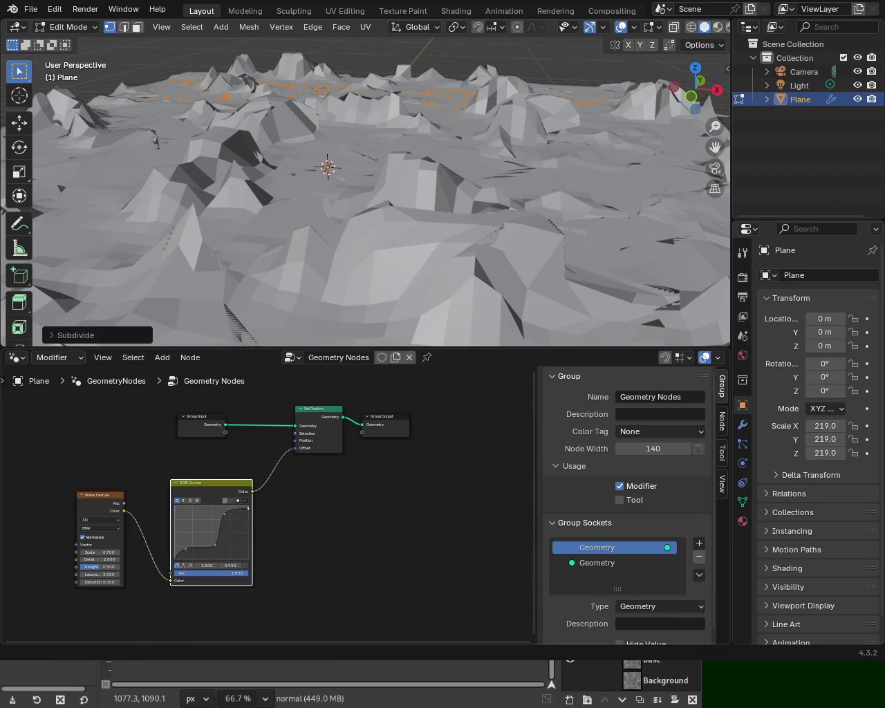
pyautogui.moveTo(247, 524); pyautogui.dragTo(246, 518)
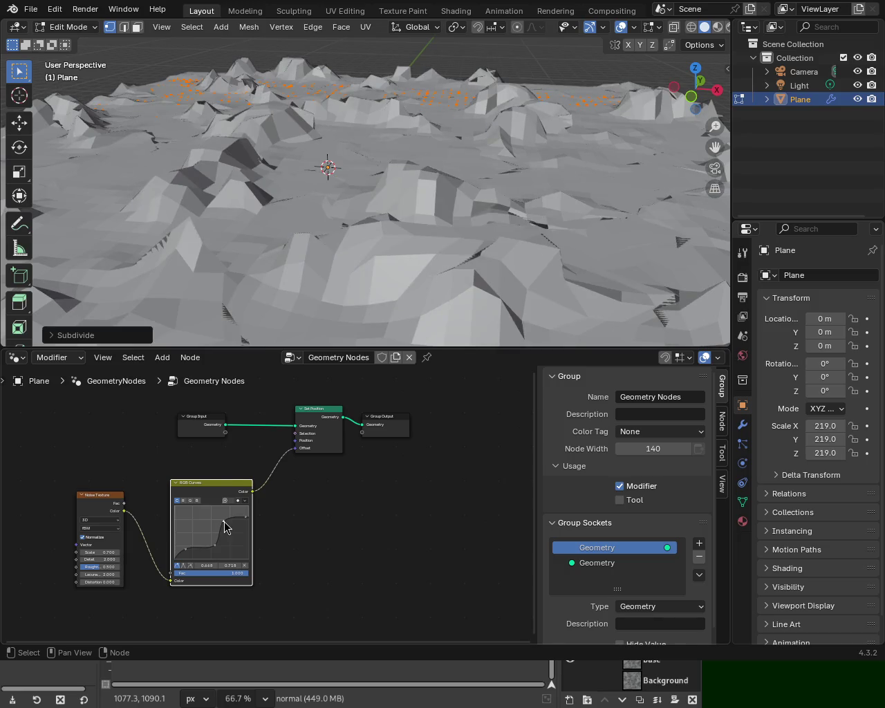
# Step: Orbit and zoom around the terrain to inspect its jagged peaks over flatter valleys
pyautogui.moveTo(268, 240)
pyautogui.mouseDown(button='middle')
pyautogui.moveTo(309, 197)
pyautogui.moveTo(303, 148)
pyautogui.moveTo(310, 152)
pyautogui.moveTo(290, 200)
pyautogui.moveTo(237, 190)
pyautogui.moveTo(389, 170)
pyautogui.moveTo(414, 158)
pyautogui.moveTo(387, 108)
pyautogui.moveTo(510, 99)
pyautogui.moveTo(514, 196)
pyautogui.moveTo(381, 157)
pyautogui.moveTo(300, 173)
pyautogui.moveTo(458, 164)
pyautogui.moveTo(475, 174)
pyautogui.moveTo(391, 196)
pyautogui.moveTo(429, 178)
pyautogui.moveTo(372, 188)
pyautogui.mouseUp(button='middle')
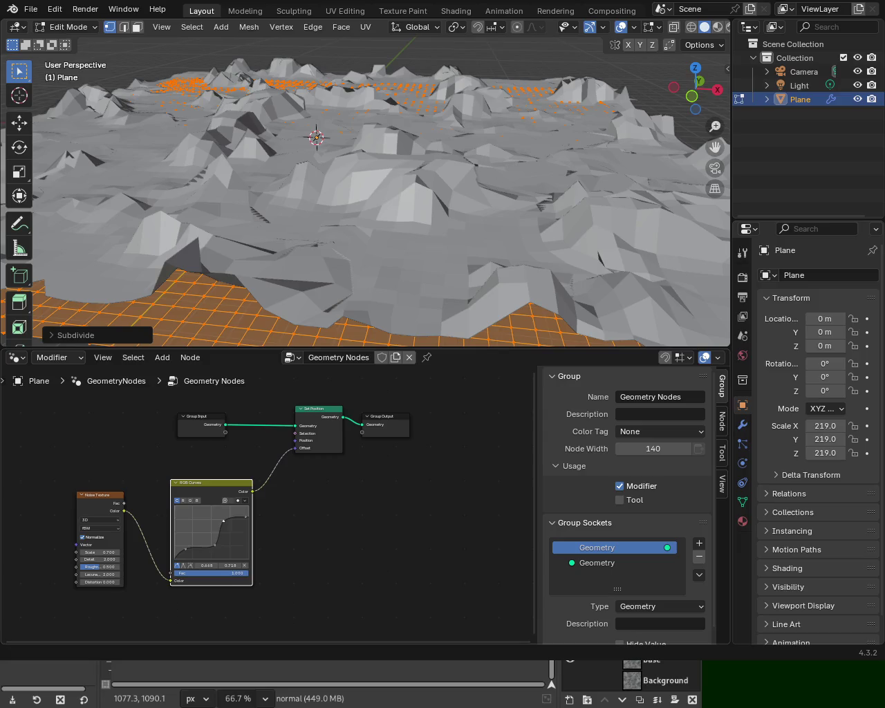
pyautogui.moveTo(344, 146)
pyautogui.mouseDown(button='middle')
pyautogui.moveTo(440, 157)
pyautogui.moveTo(411, 103)
pyautogui.moveTo(453, 126)
pyautogui.moveTo(516, 129)
pyautogui.moveTo(385, 139)
pyautogui.moveTo(415, 132)
pyautogui.moveTo(388, 126)
pyautogui.moveTo(466, 130)
pyautogui.mouseUp(button='middle')
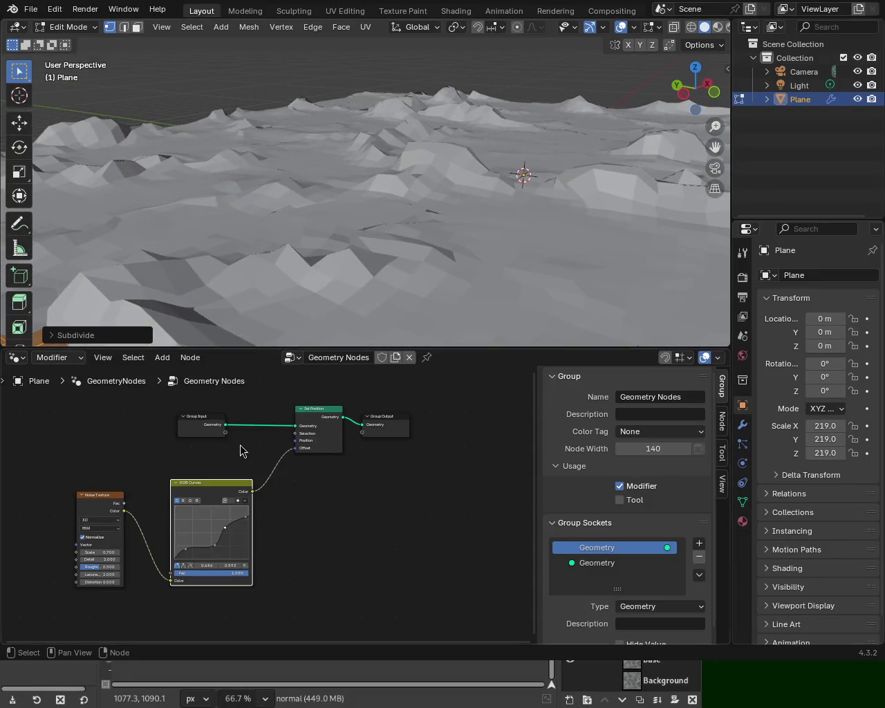
pyautogui.moveTo(456, 162)
pyautogui.mouseDown(button='middle')
pyautogui.moveTo(214, 184)
pyautogui.moveTo(159, 227)
pyautogui.moveTo(241, 197)
pyautogui.mouseUp(button='middle')
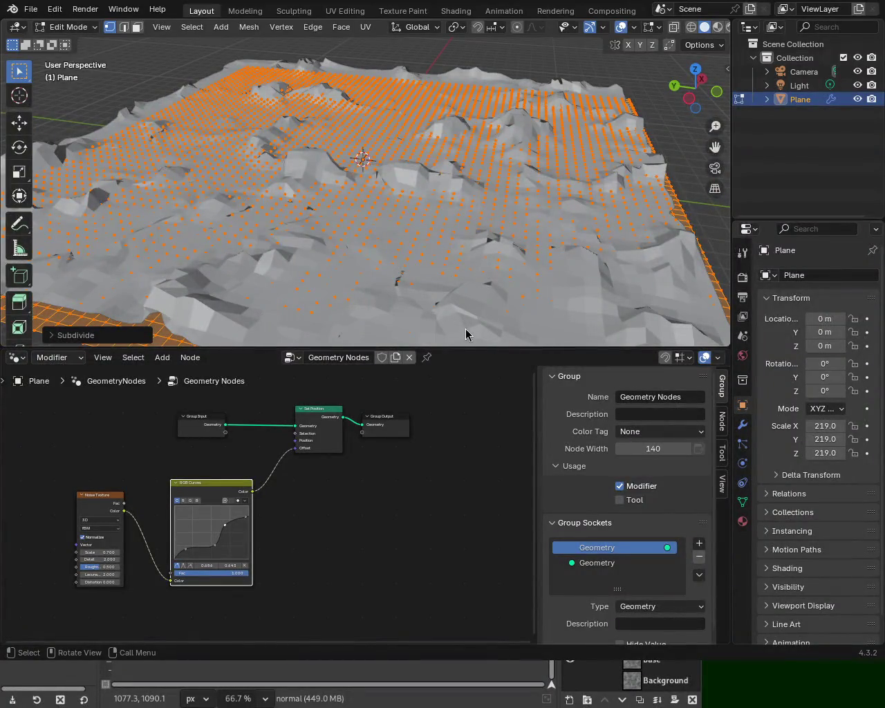
pyautogui.moveTo(573, 246)
pyautogui.mouseDown(button='middle')
pyautogui.moveTo(466, 144)
pyautogui.moveTo(501, 152)
pyautogui.moveTo(433, 166)
pyautogui.mouseUp(button='middle')
pyautogui.scroll(5, 408, 164)
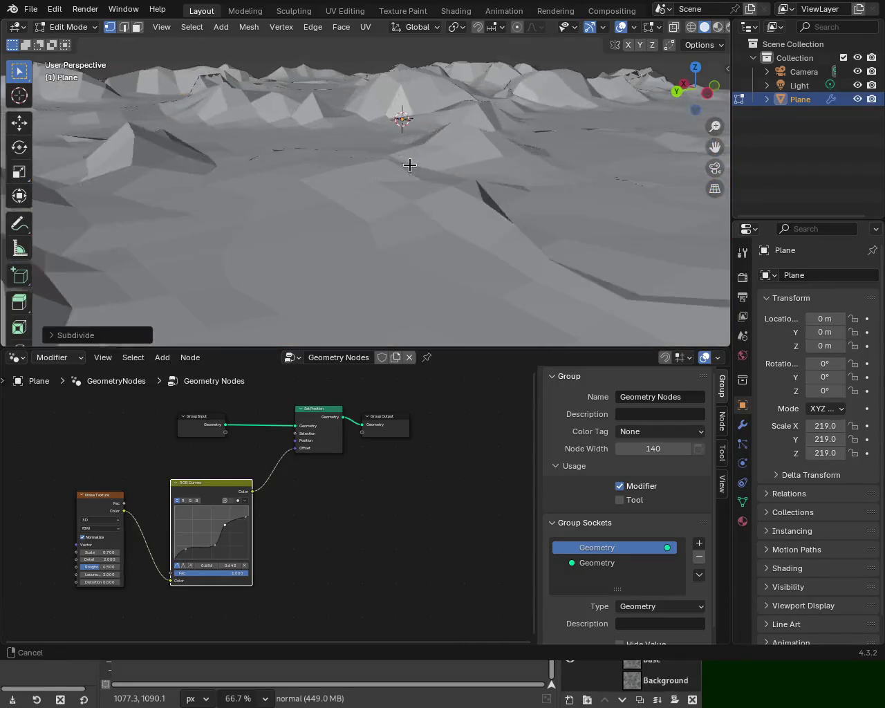
pyautogui.scroll(2, 423, 188)
pyautogui.scroll(-3, 430, 150)
pyautogui.moveTo(430, 150)
pyautogui.mouseDown(button='middle')
pyautogui.moveTo(516, 213)
pyautogui.moveTo(484, 228)
pyautogui.moveTo(339, 190)
pyautogui.moveTo(342, 217)
pyautogui.moveTo(371, 205)
pyautogui.moveTo(434, 207)
pyautogui.moveTo(407, 193)
pyautogui.mouseUp(button='middle')
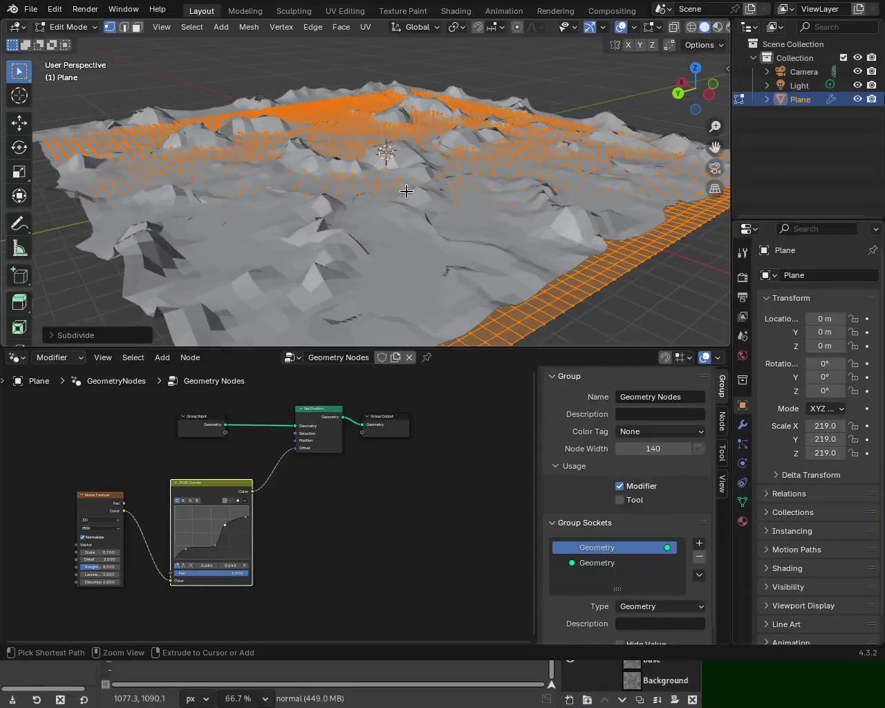
pyautogui.hotkey('ctrl', 'e')
# Step: Subdivide the plane again and orbit low over the terrain to inspect the finer detail
pyautogui.press('u')
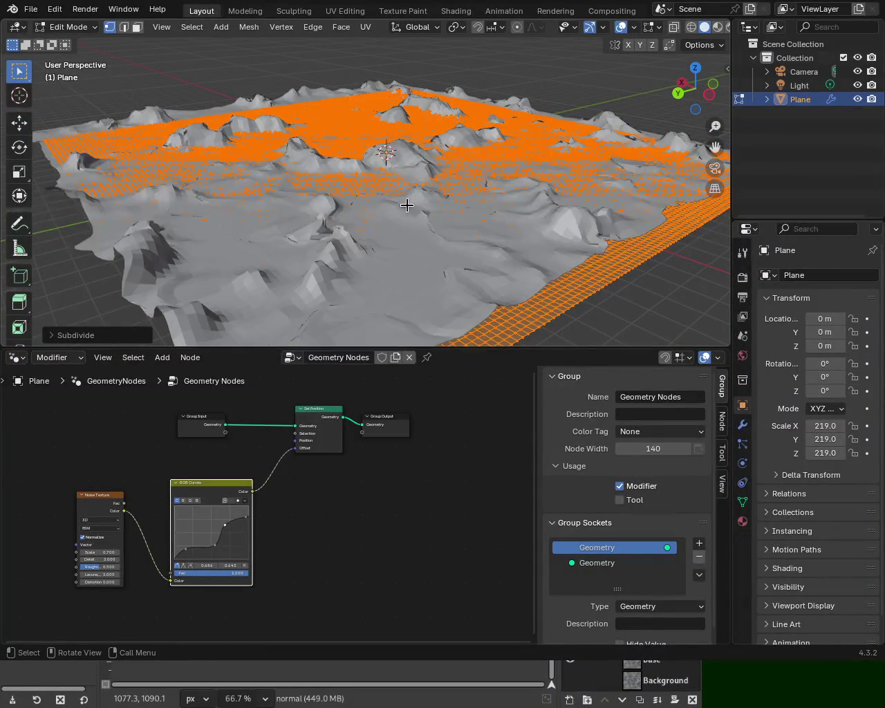
pyautogui.moveTo(408, 221)
pyautogui.keyDown('ctrl'); pyautogui.mouseDown(button='middle')
pyautogui.moveTo(411, 178)
pyautogui.moveTo(415, 228)
pyautogui.moveTo(434, 208)
pyautogui.moveTo(440, 176)
pyautogui.moveTo(438, 204)
pyautogui.mouseUp(button='middle'); pyautogui.keyUp('ctrl')
pyautogui.moveTo(440, 224)
pyautogui.mouseDown(button='middle')
pyautogui.moveTo(450, 192)
pyautogui.moveTo(502, 177)
pyautogui.moveTo(575, 212)
pyautogui.moveTo(616, 214)
pyautogui.moveTo(305, 196)
pyautogui.moveTo(197, 203)
pyautogui.moveTo(131, 181)
pyautogui.moveTo(273, 206)
pyautogui.moveTo(412, 198)
pyautogui.mouseUp(button='middle')
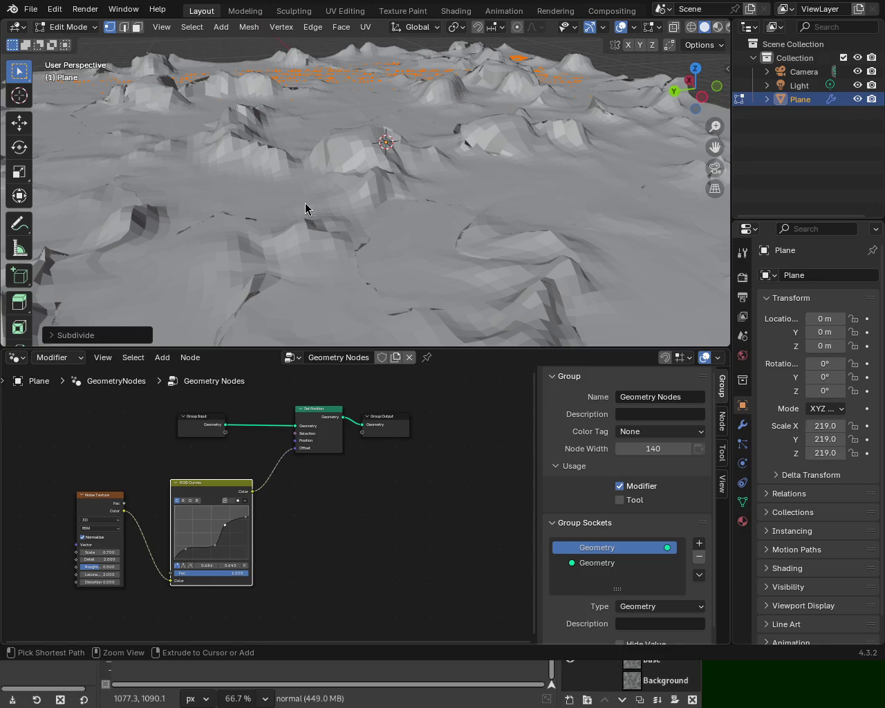
pyautogui.moveTo(378, 247)
pyautogui.mouseDown(button='middle')
pyautogui.moveTo(366, 151)
pyautogui.moveTo(421, 170)
pyautogui.moveTo(464, 166)
pyautogui.moveTo(519, 190)
pyautogui.mouseUp(button='middle')
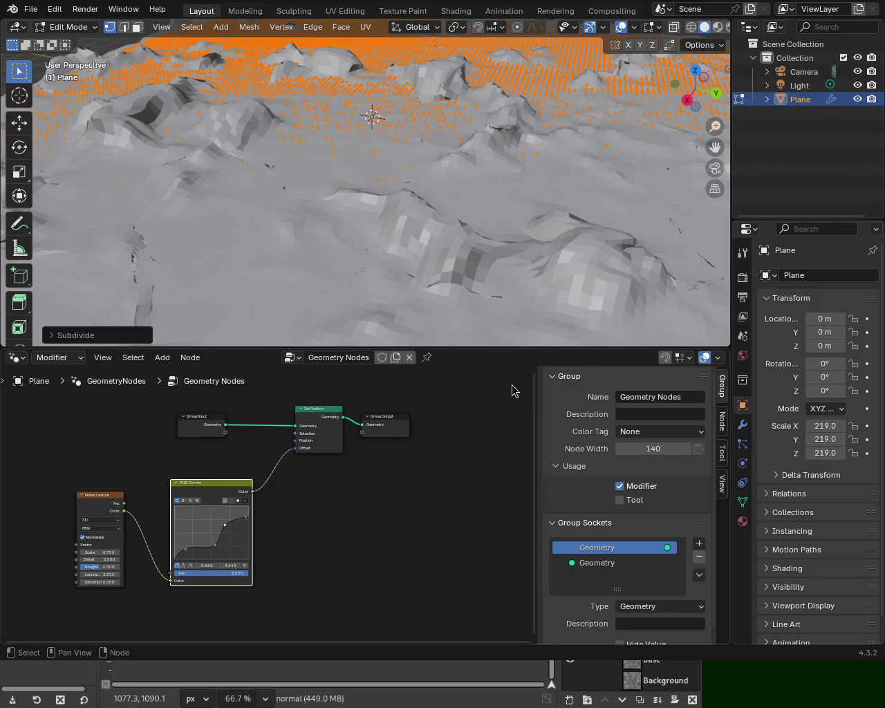
pyautogui.moveTo(541, 172)
pyautogui.mouseDown(button='middle')
pyautogui.moveTo(391, 127)
pyautogui.moveTo(646, 151)
pyautogui.moveTo(214, 257)
pyautogui.moveTo(332, 208)
pyautogui.moveTo(484, 166)
pyautogui.moveTo(641, 150)
pyautogui.mouseUp(button='middle')
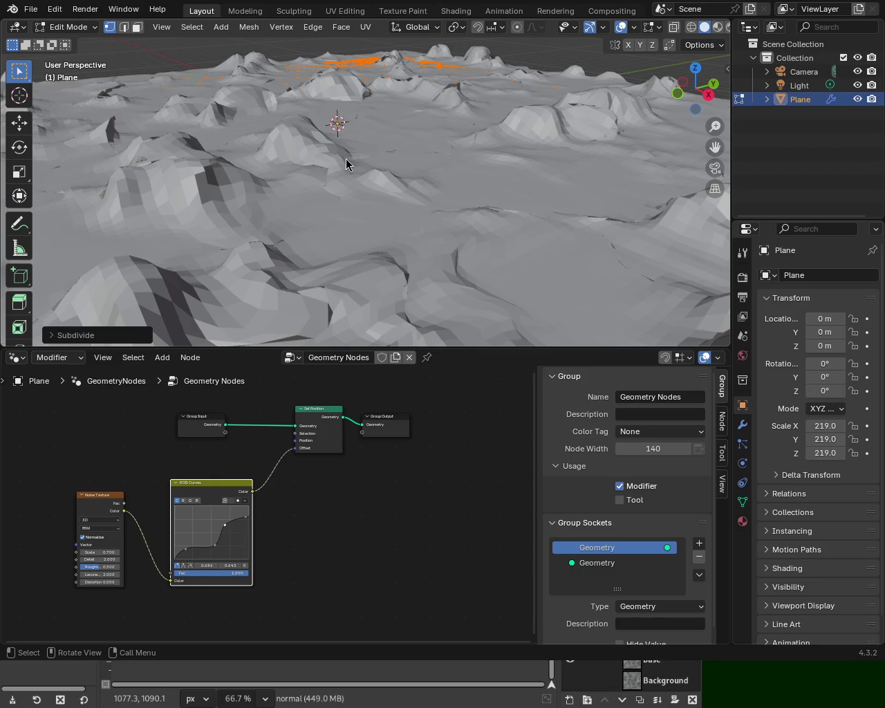
pyautogui.moveTo(463, 214)
pyautogui.mouseDown(button='middle')
pyautogui.moveTo(437, 200)
pyautogui.moveTo(458, 184)
pyautogui.moveTo(463, 233)
pyautogui.mouseUp(button='middle')
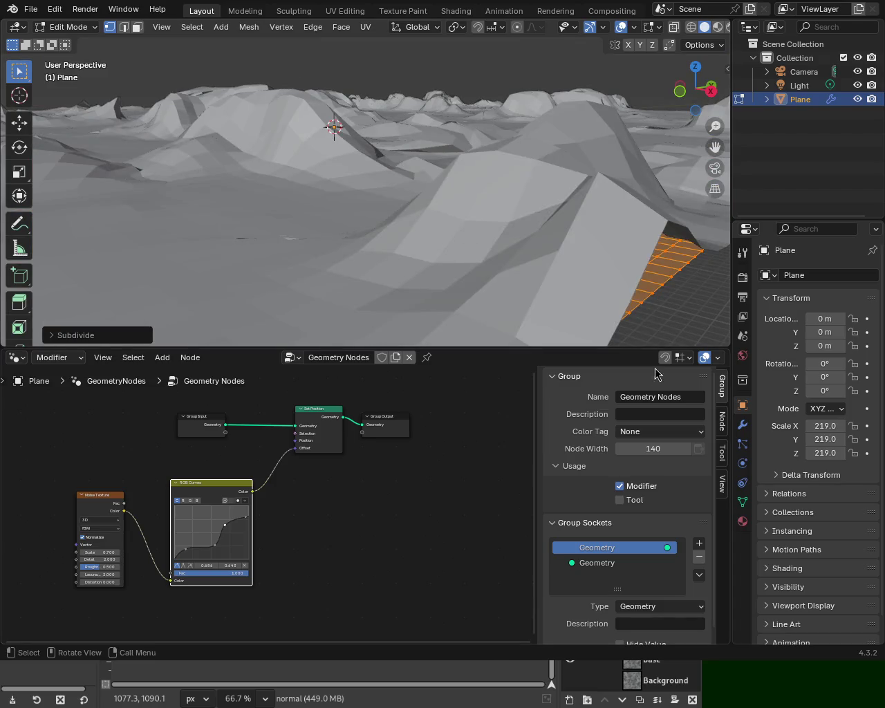
pyautogui.click(742, 424)
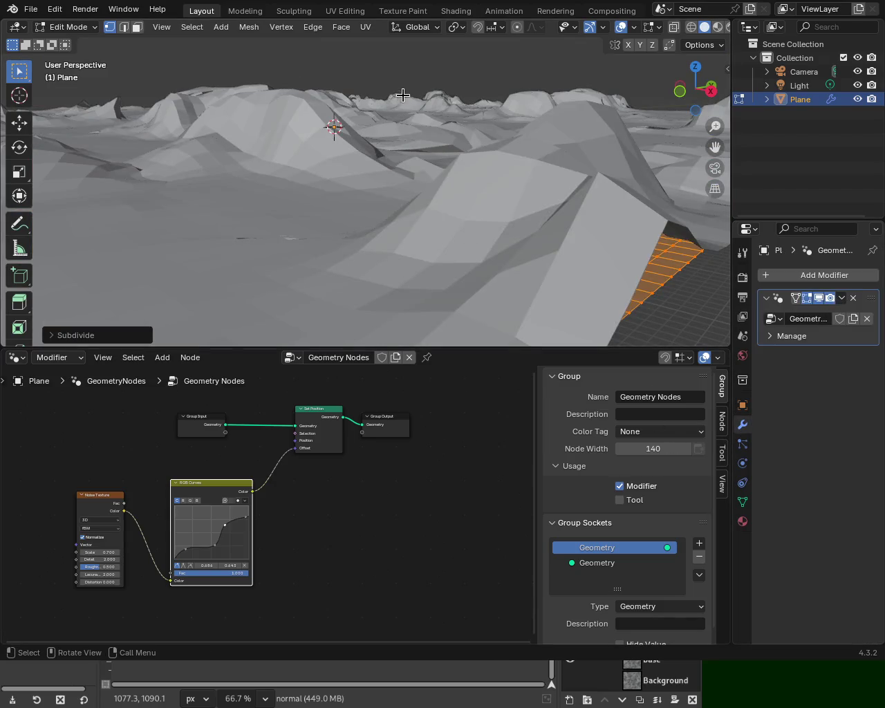
# Step: Apply the Geometry Nodes modifier to bake the terrain into the mesh, then enter Edit Mode
pyautogui.press('Tab')
pyautogui.click(841, 298)
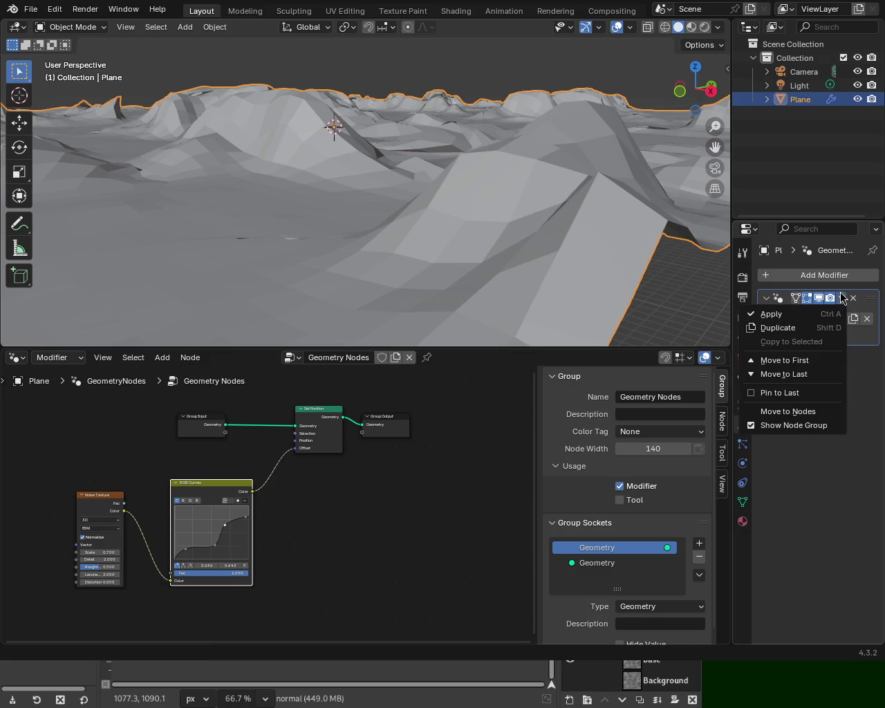
pyautogui.click(802, 315)
pyautogui.moveTo(381, 158)
pyautogui.mouseDown(button='middle')
pyautogui.moveTo(307, 182)
pyautogui.moveTo(358, 182)
pyautogui.moveTo(304, 203)
pyautogui.moveTo(295, 190)
pyautogui.mouseUp(button='middle')
pyautogui.press('Tab')
pyautogui.scroll(3, 372, 168)
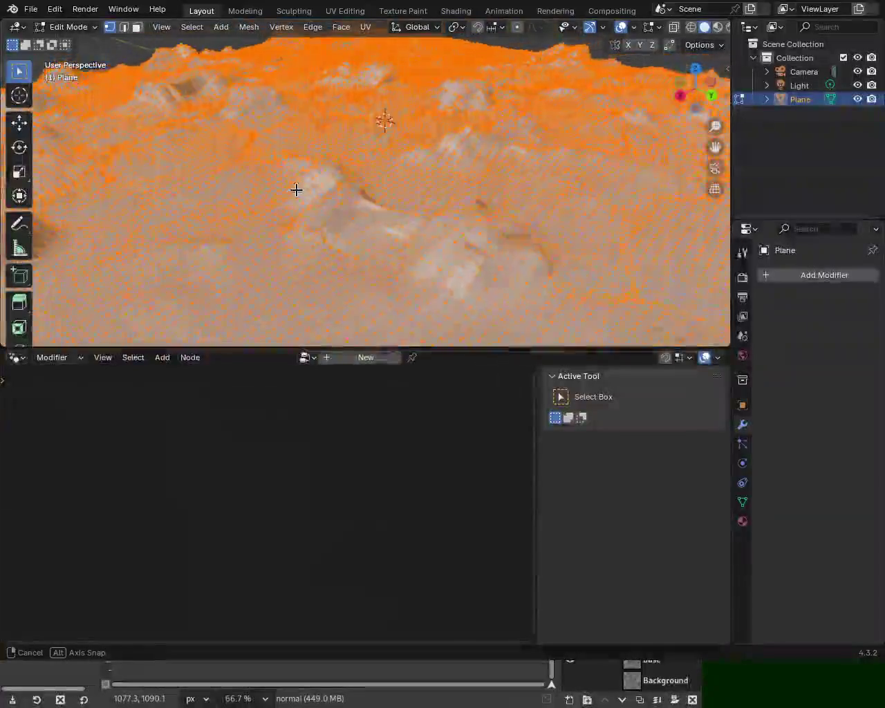
# Step: Deselect the mesh and switch the viewport shading to Material Preview
pyautogui.click(450, 218)
pyautogui.scroll(5, 411, 226)
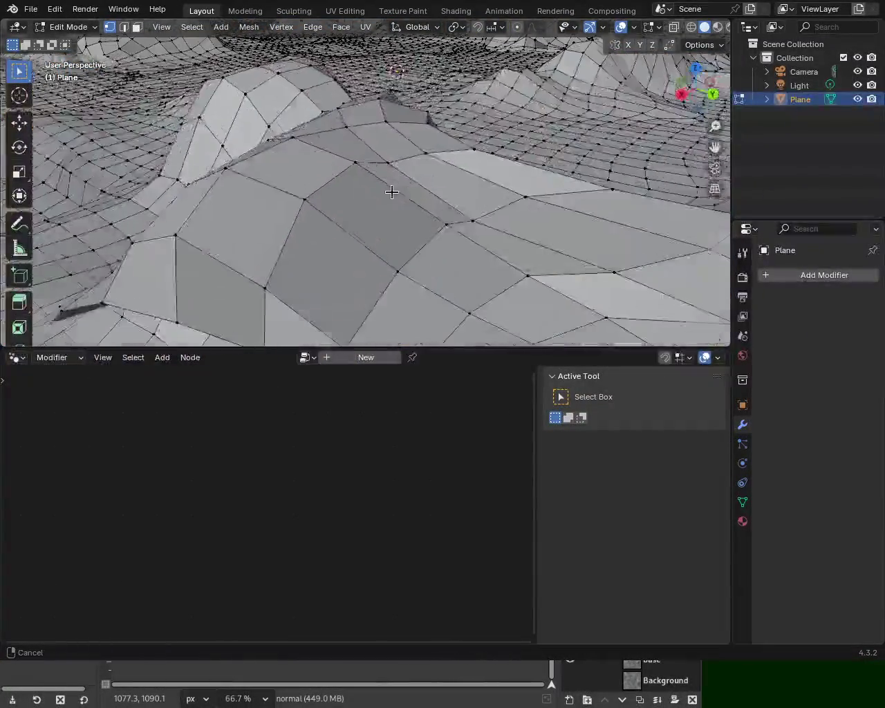
pyautogui.moveTo(369, 231)
pyautogui.mouseDown(button='middle')
pyautogui.moveTo(392, 197)
pyautogui.moveTo(419, 213)
pyautogui.moveTo(339, 79)
pyautogui.moveTo(344, 150)
pyautogui.mouseUp(button='middle')
pyautogui.scroll(5, 419, 213)
pyautogui.scroll(-5, 339, 79)
pyautogui.click(716, 28)
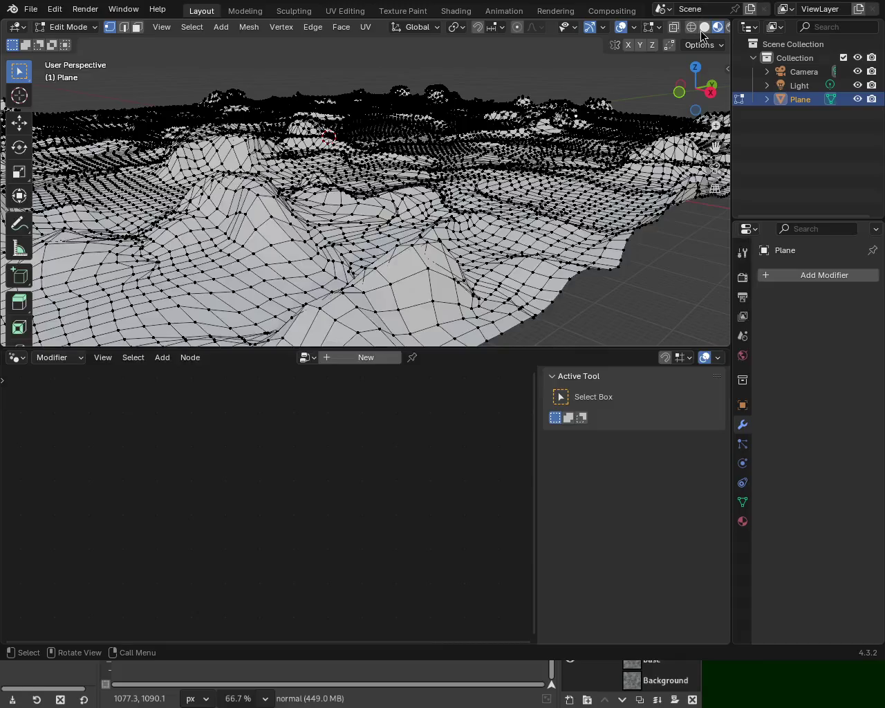
pyautogui.moveTo(387, 173)
pyautogui.mouseDown(button='middle')
pyautogui.moveTo(394, 165)
pyautogui.moveTo(382, 151)
pyautogui.mouseUp(button='middle')
# Step: Select all terrain vertices and enlarge the 3D view area
pyautogui.press('a')
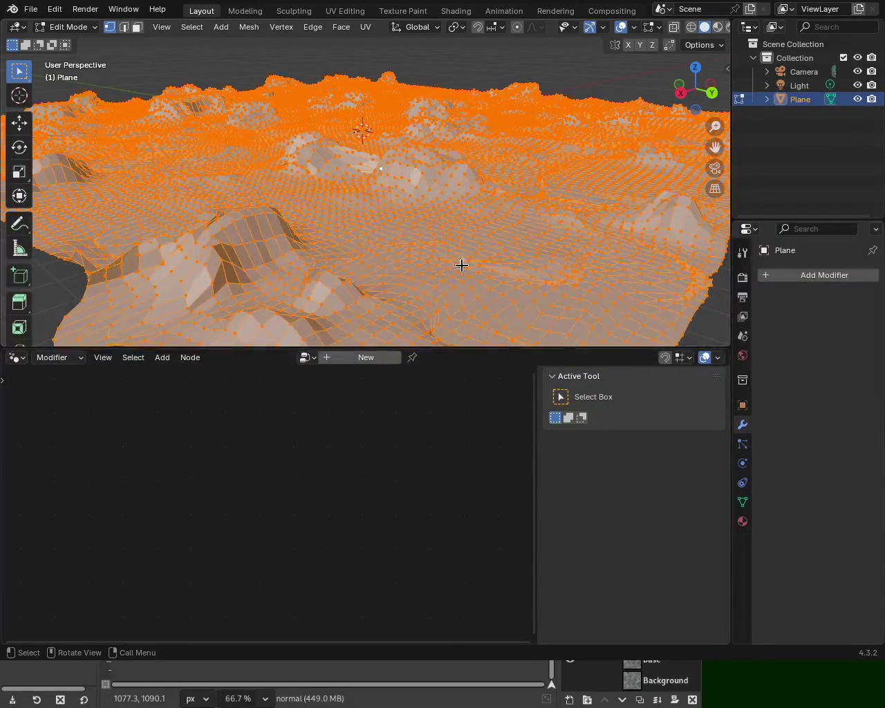
pyautogui.moveTo(497, 347); pyautogui.dragTo(497, 455)
pyautogui.moveTo(400, 306)
pyautogui.mouseDown(button='middle')
pyautogui.moveTo(253, 304)
pyautogui.moveTo(208, 315)
pyautogui.mouseUp(button='middle')
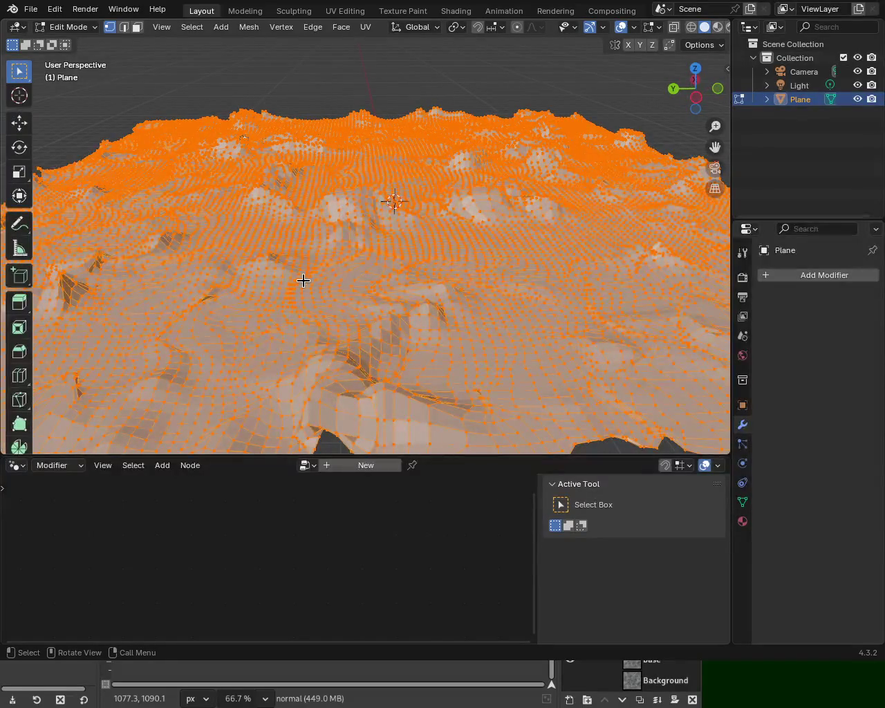
# Step: Merge vertices by distance and raise the merge distance to 0.16 m
pyautogui.press('m')
pyautogui.click(291, 359)
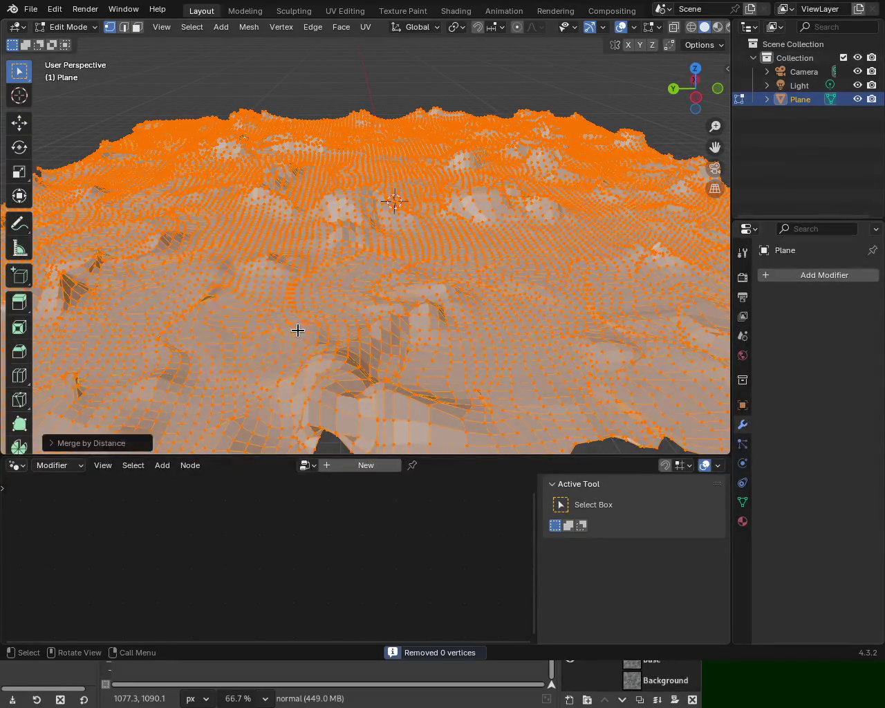
pyautogui.click(58, 443)
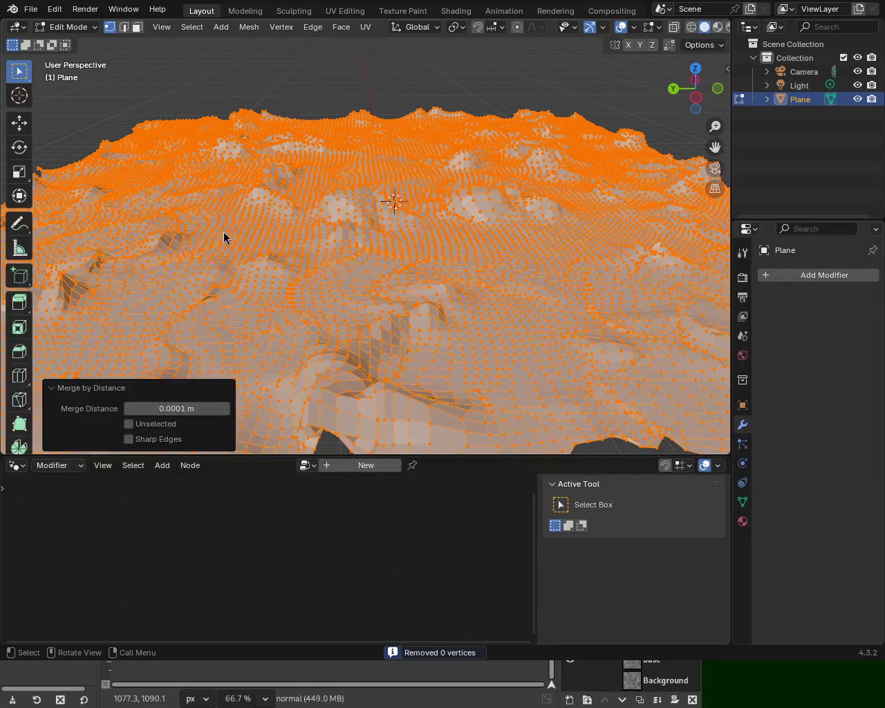
pyautogui.click(225, 409)
pyautogui.click(225, 408)
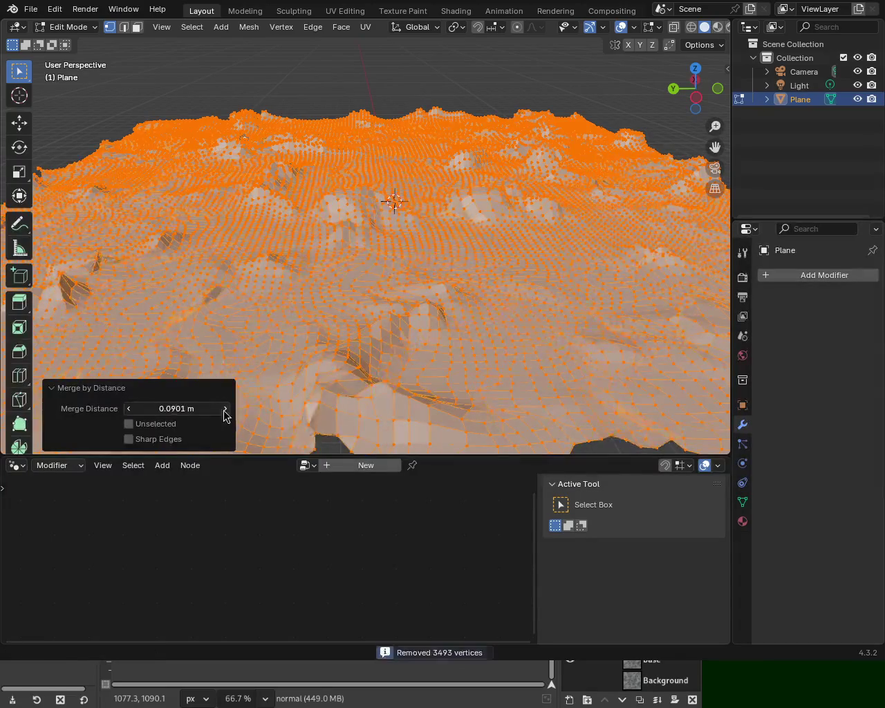
pyautogui.click(226, 408)
pyautogui.click(225, 409)
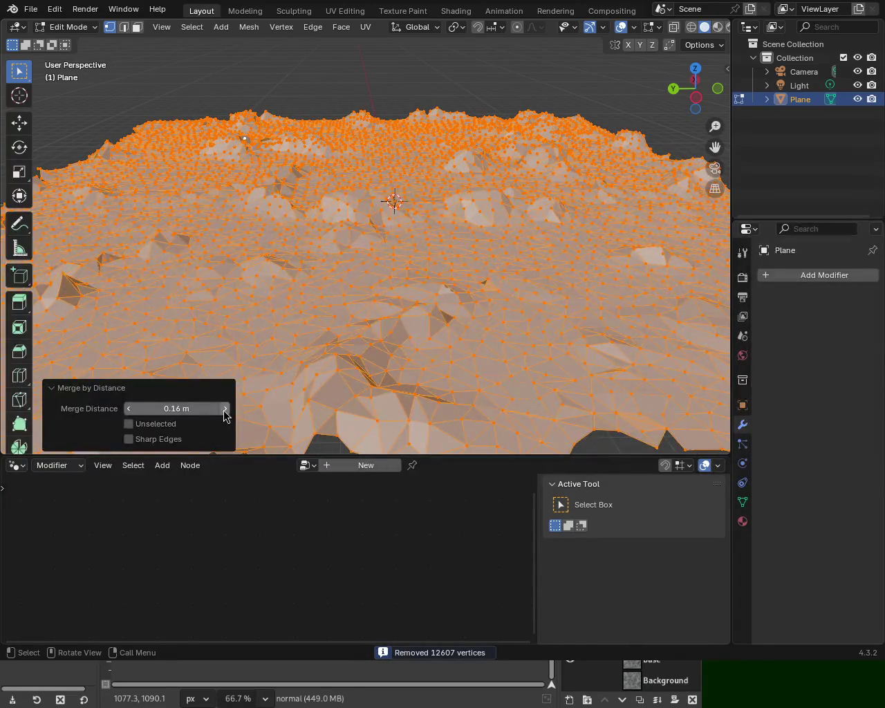
pyautogui.moveTo(420, 282)
pyautogui.mouseDown(button='middle')
pyautogui.moveTo(530, 276)
pyautogui.moveTo(424, 265)
pyautogui.moveTo(495, 217)
pyautogui.mouseUp(button='middle')
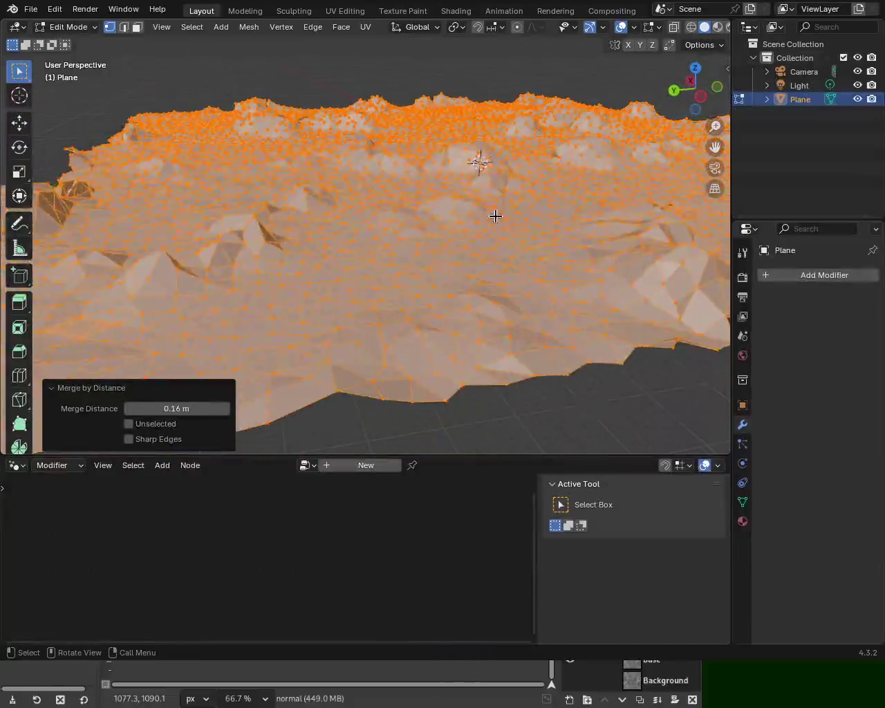
# Step: Lower the merge distance to 0.11 m, inspect the mesh, then nudge it to 0.12 m
pyautogui.click(129, 409)
pyautogui.click(129, 409)
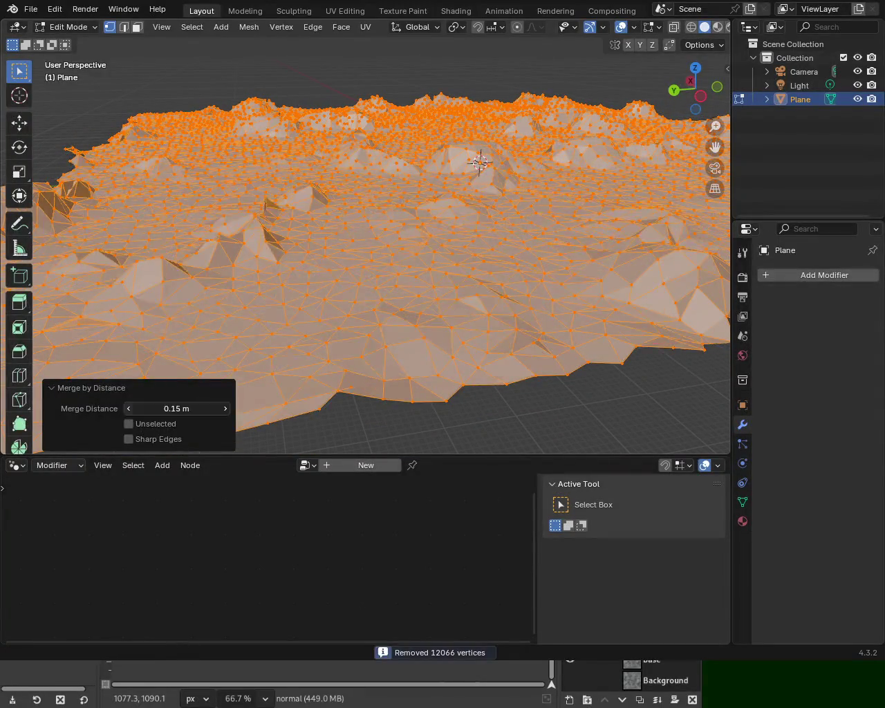
pyautogui.click(129, 409)
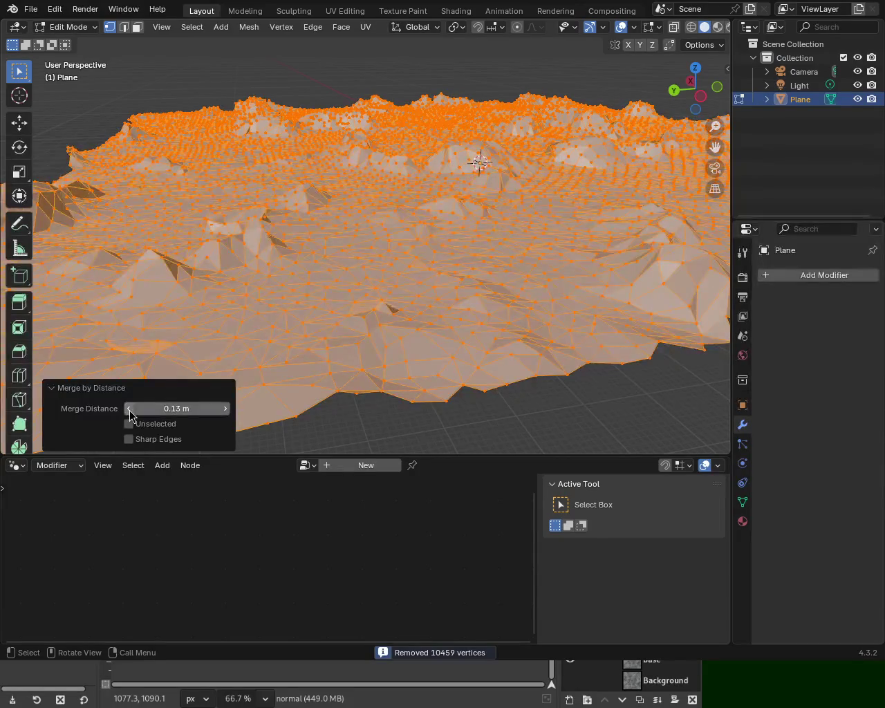
pyautogui.click(130, 408)
pyautogui.click(130, 408)
pyautogui.moveTo(452, 215)
pyautogui.mouseDown(button='middle')
pyautogui.moveTo(205, 211)
pyautogui.moveTo(223, 205)
pyautogui.moveTo(423, 250)
pyautogui.moveTo(324, 186)
pyautogui.moveTo(397, 198)
pyautogui.moveTo(448, 187)
pyautogui.moveTo(396, 188)
pyautogui.moveTo(482, 181)
pyautogui.moveTo(388, 195)
pyautogui.moveTo(346, 184)
pyautogui.moveTo(322, 209)
pyautogui.moveTo(298, 182)
pyautogui.moveTo(298, 196)
pyautogui.mouseUp(button='middle')
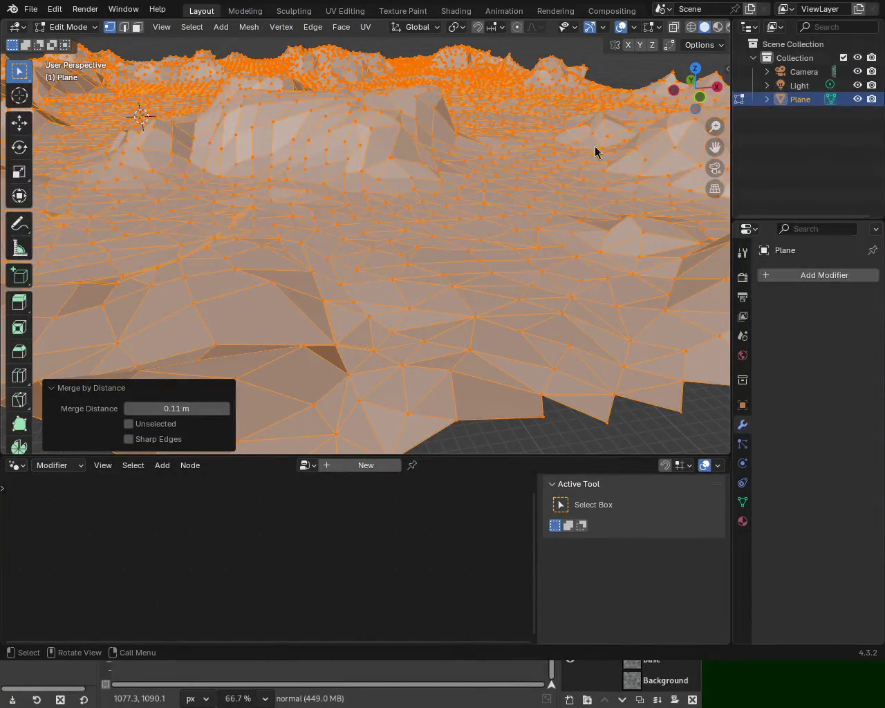
pyautogui.moveTo(395, 243)
pyautogui.keyDown('ctrl'); pyautogui.mouseDown(button='middle')
pyautogui.moveTo(346, 242)
pyautogui.moveTo(474, 203)
pyautogui.moveTo(466, 140)
pyautogui.moveTo(422, 166)
pyautogui.moveTo(490, 185)
pyautogui.moveTo(596, 186)
pyautogui.moveTo(632, 205)
pyautogui.moveTo(516, 229)
pyautogui.moveTo(403, 211)
pyautogui.moveTo(509, 192)
pyautogui.moveTo(449, 217)
pyautogui.mouseUp(button='middle'); pyautogui.keyUp('ctrl')
pyautogui.scroll(3, 474, 253)
pyautogui.scroll(3, 490, 195)
pyautogui.moveTo(244, 264)
pyautogui.mouseDown(button='middle')
pyautogui.moveTo(314, 202)
pyautogui.moveTo(318, 229)
pyautogui.moveTo(113, 103)
pyautogui.moveTo(453, 233)
pyautogui.moveTo(407, 279)
pyautogui.moveTo(443, 208)
pyautogui.moveTo(329, 231)
pyautogui.moveTo(408, 196)
pyautogui.moveTo(387, 158)
pyautogui.moveTo(331, 167)
pyautogui.moveTo(329, 141)
pyautogui.moveTo(383, 206)
pyautogui.moveTo(405, 217)
pyautogui.moveTo(460, 210)
pyautogui.moveTo(412, 182)
pyautogui.moveTo(409, 124)
pyautogui.moveTo(416, 194)
pyautogui.moveTo(419, 174)
pyautogui.moveTo(429, 180)
pyautogui.moveTo(411, 210)
pyautogui.moveTo(358, 241)
pyautogui.moveTo(310, 240)
pyautogui.moveTo(349, 221)
pyautogui.mouseUp(button='middle')
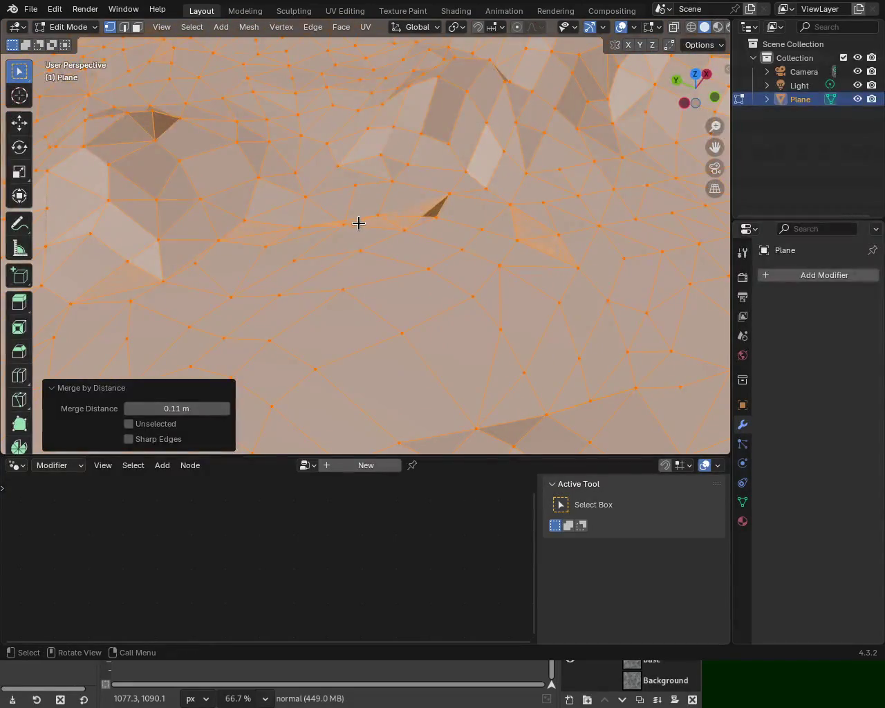
pyautogui.click(224, 411)
# Step: Try merge distances of 0.15 m and 0.17 m before settling on 0.16 m
pyautogui.click(224, 411)
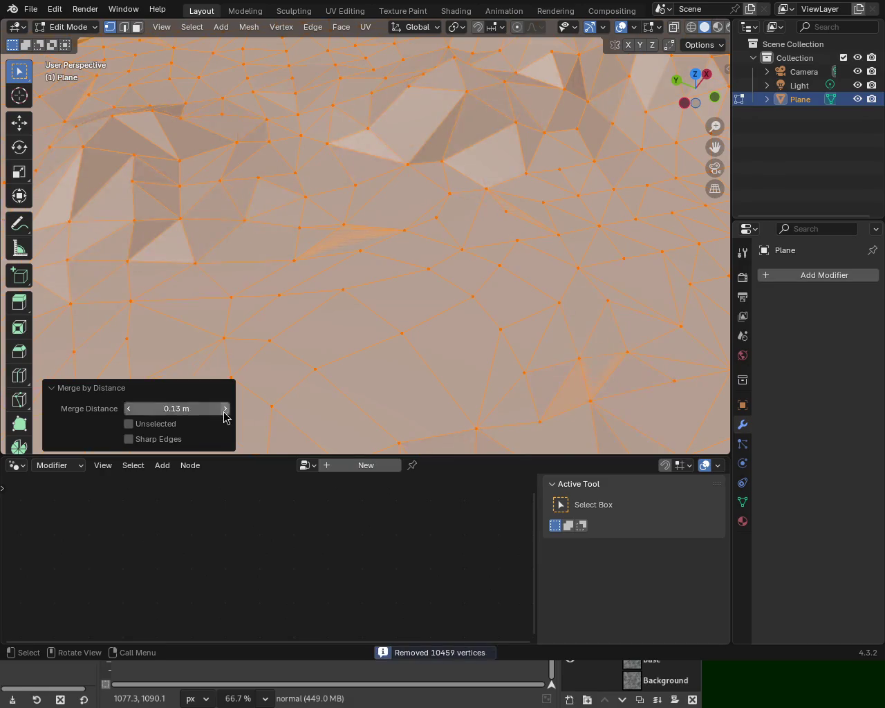
pyautogui.click(224, 410)
pyautogui.click(224, 410)
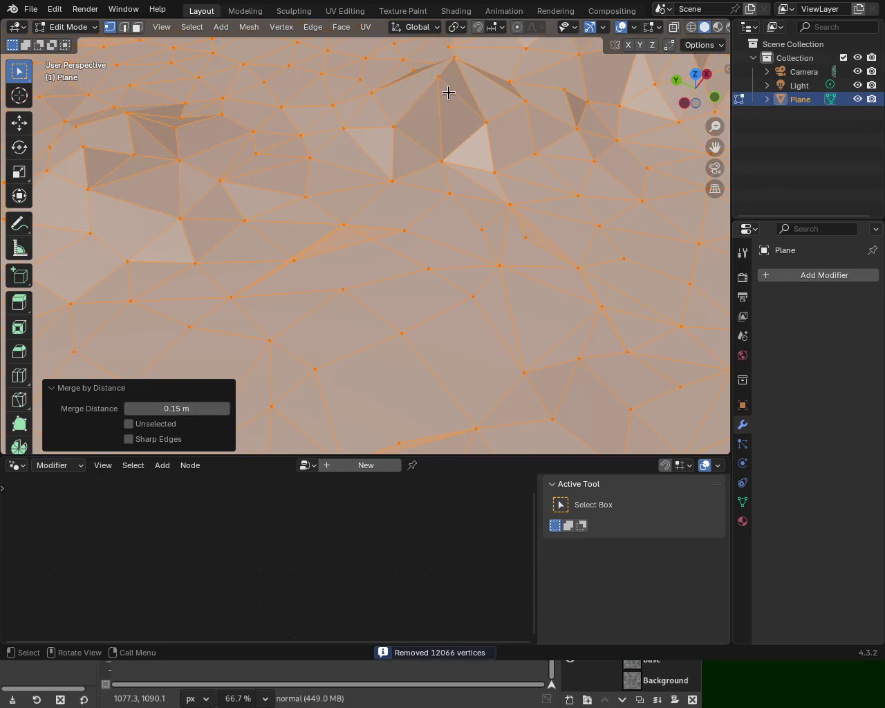
pyautogui.moveTo(361, 250)
pyautogui.mouseDown(button='middle')
pyautogui.moveTo(482, 308)
pyautogui.moveTo(376, 248)
pyautogui.moveTo(478, 193)
pyautogui.moveTo(454, 228)
pyautogui.moveTo(479, 191)
pyautogui.moveTo(473, 190)
pyautogui.moveTo(502, 174)
pyautogui.moveTo(454, 195)
pyautogui.moveTo(482, 220)
pyautogui.moveTo(413, 222)
pyautogui.moveTo(408, 286)
pyautogui.moveTo(430, 188)
pyautogui.moveTo(437, 204)
pyautogui.moveTo(344, 350)
pyautogui.mouseUp(button='middle')
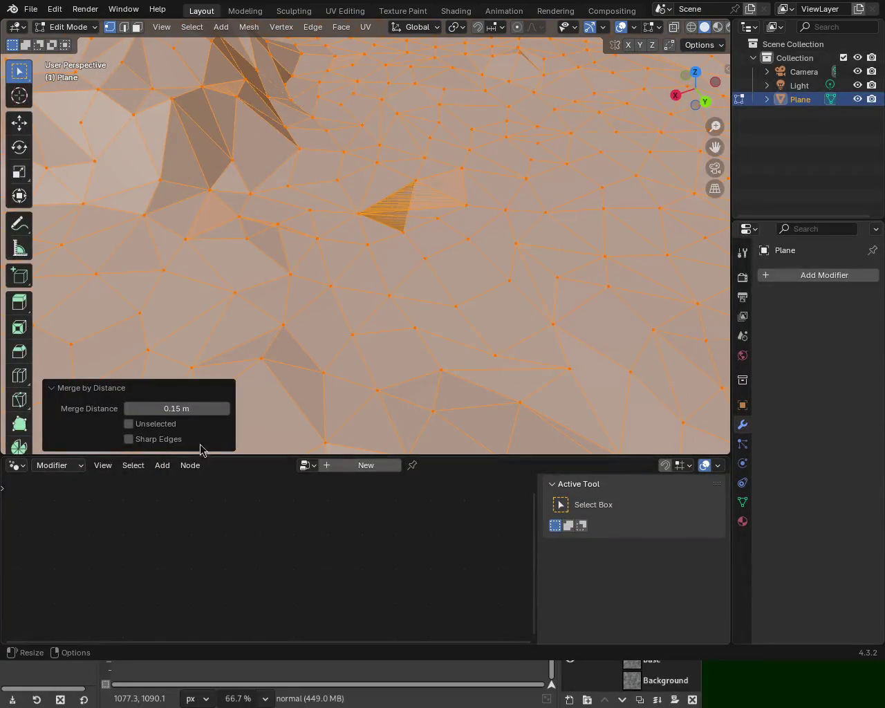
pyautogui.click(226, 408)
pyautogui.click(224, 408)
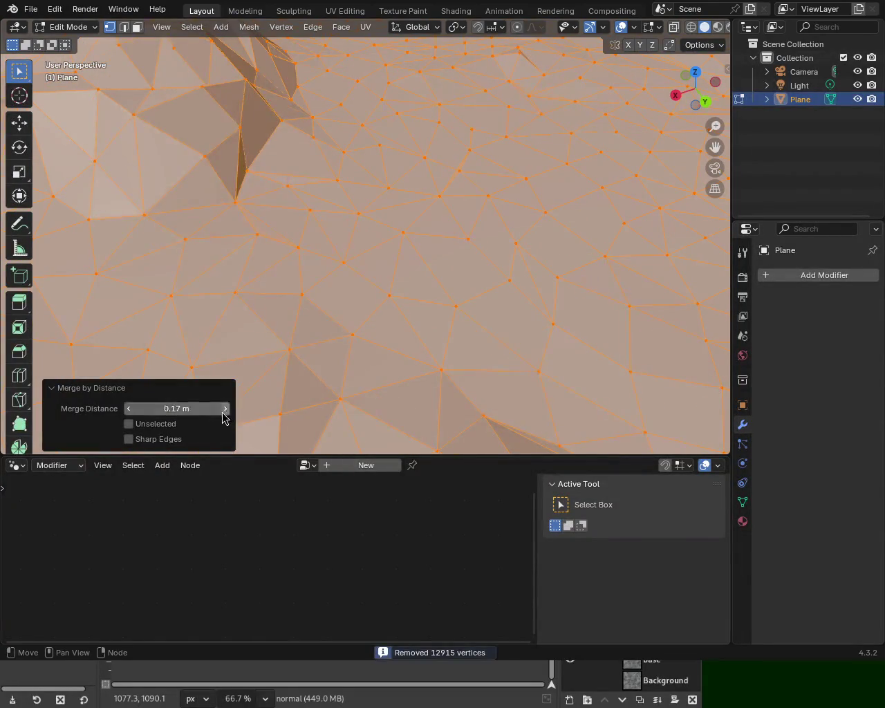
pyautogui.click(127, 408)
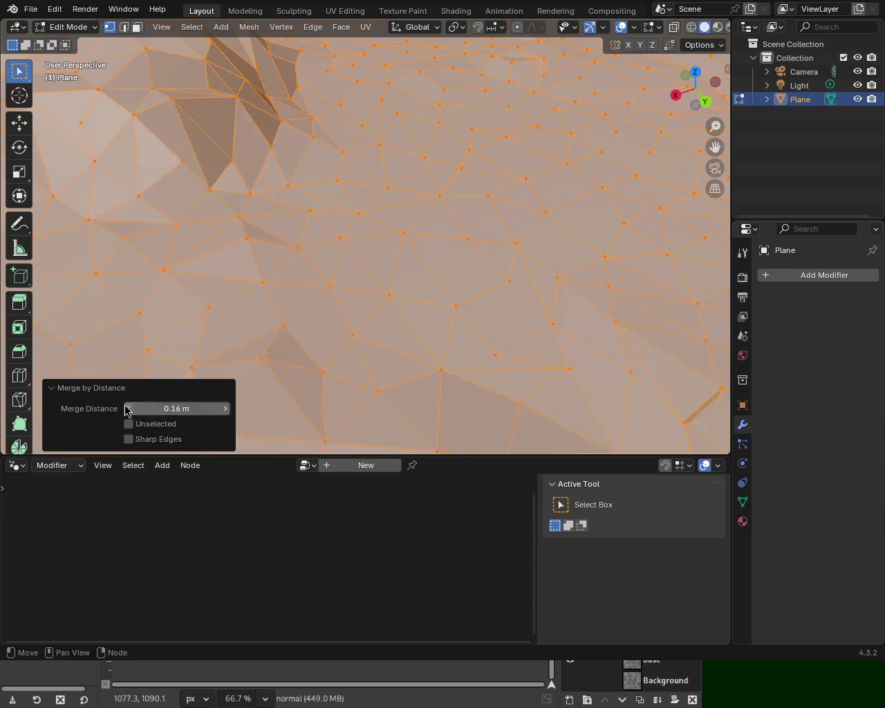
pyautogui.click(127, 408)
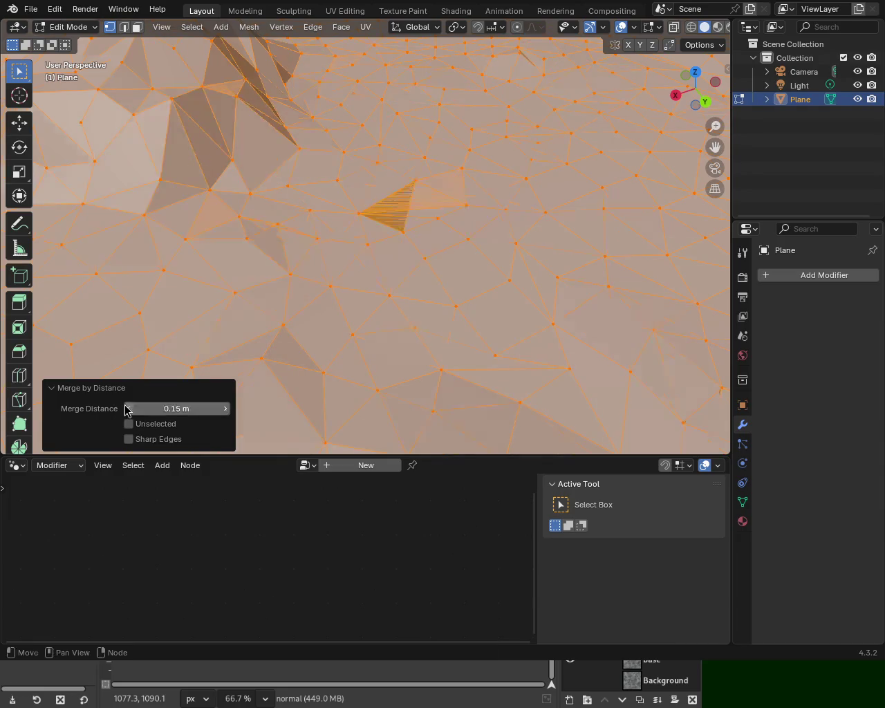
pyautogui.click(225, 409)
pyautogui.moveTo(466, 182)
pyautogui.mouseDown(button='middle')
pyautogui.moveTo(385, 210)
pyautogui.moveTo(484, 233)
pyautogui.moveTo(424, 176)
pyautogui.moveTo(425, 306)
pyautogui.moveTo(478, 318)
pyautogui.moveTo(361, 284)
pyautogui.moveTo(479, 254)
pyautogui.moveTo(364, 217)
pyautogui.moveTo(390, 232)
pyautogui.moveTo(326, 279)
pyautogui.moveTo(390, 262)
pyautogui.moveTo(281, 253)
pyautogui.moveTo(302, 263)
pyautogui.moveTo(325, 209)
pyautogui.moveTo(304, 130)
pyautogui.moveTo(433, 249)
pyautogui.moveTo(409, 225)
pyautogui.moveTo(352, 239)
pyautogui.moveTo(463, 186)
pyautogui.moveTo(394, 214)
pyautogui.moveTo(421, 135)
pyautogui.moveTo(477, 226)
pyautogui.moveTo(585, 245)
pyautogui.moveTo(697, 241)
pyautogui.moveTo(644, 226)
pyautogui.moveTo(585, 253)
pyautogui.moveTo(482, 230)
pyautogui.mouseUp(button='middle')
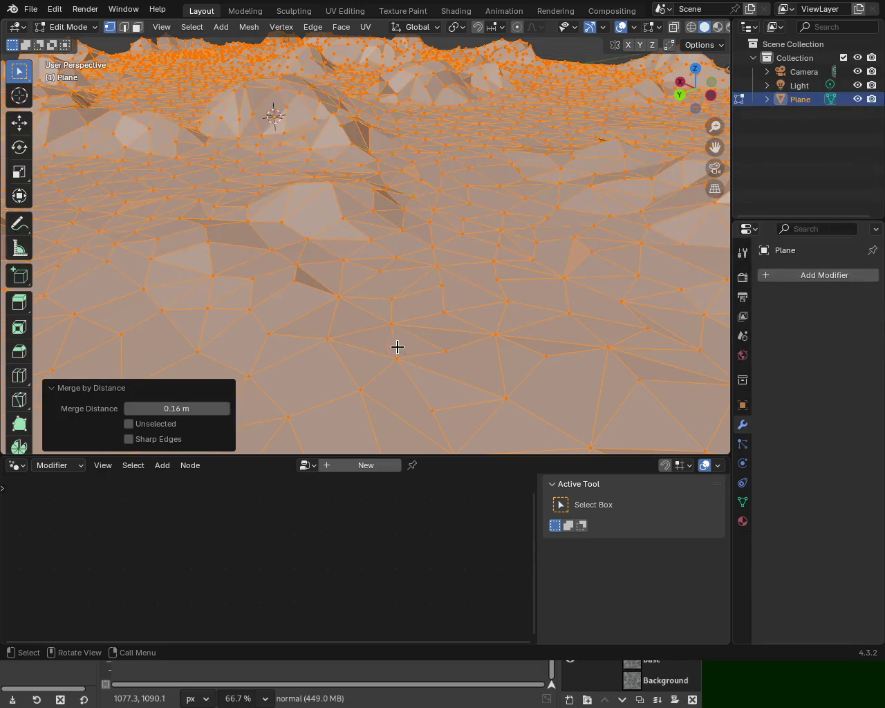
pyautogui.click(54, 389)
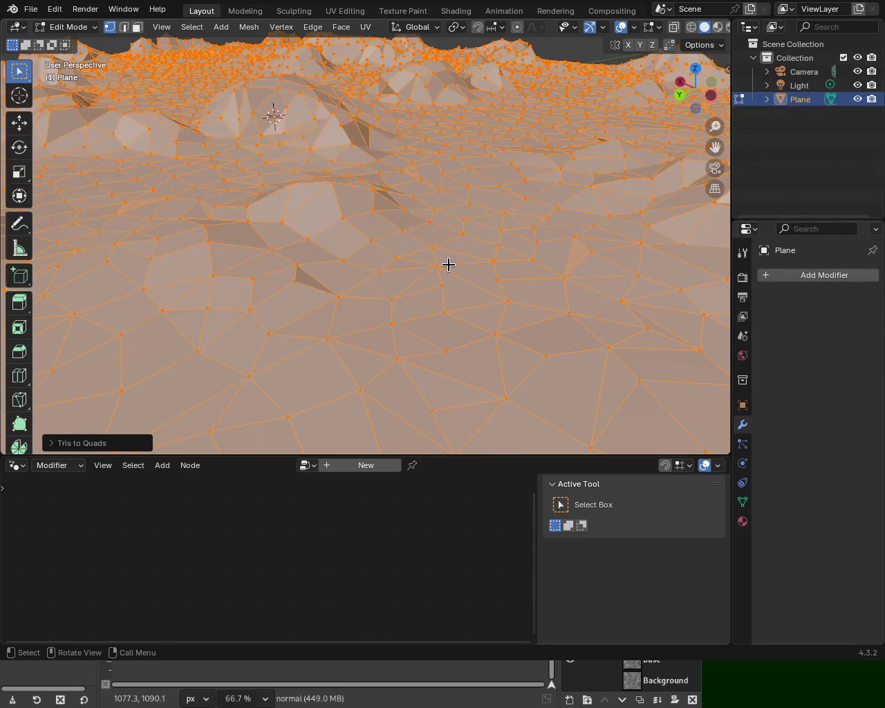
pyautogui.click(617, 269)
pyautogui.moveTo(618, 269)
pyautogui.mouseDown(button='middle')
pyautogui.moveTo(471, 308)
pyautogui.moveTo(458, 273)
pyautogui.moveTo(540, 315)
pyautogui.mouseUp(button='middle')
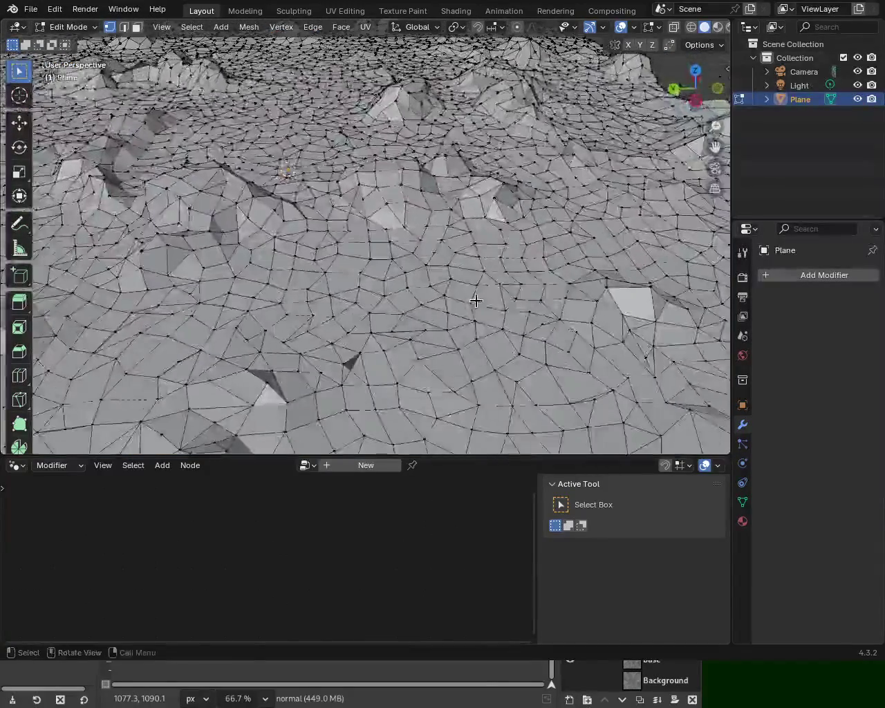
pyautogui.press('a')
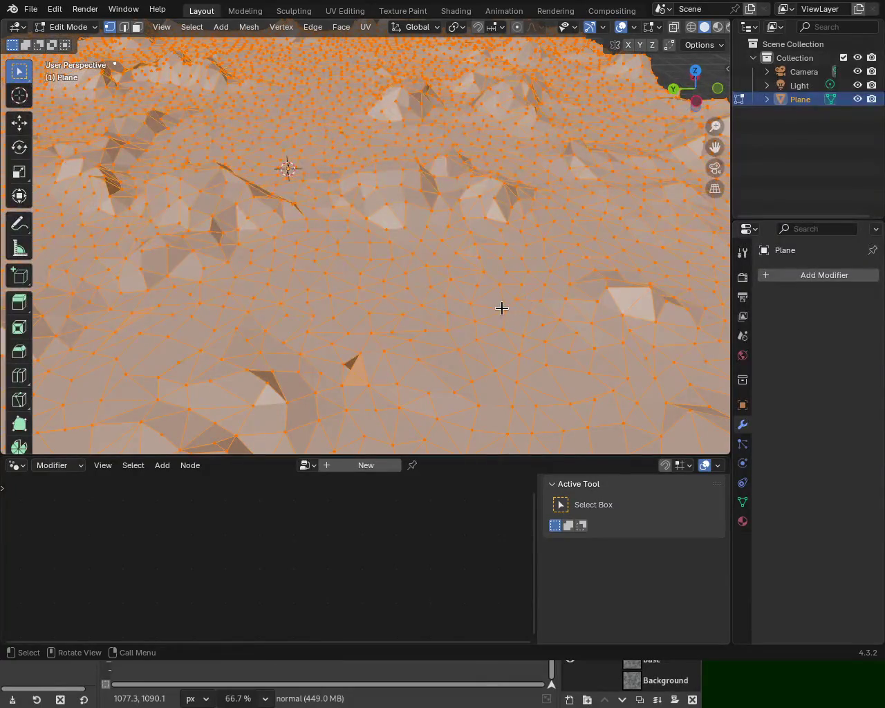
pyautogui.hotkey('alt', 'a')
pyautogui.moveTo(502, 306)
pyautogui.mouseDown(button='middle')
pyautogui.moveTo(362, 370)
pyautogui.moveTo(40, 352)
pyautogui.moveTo(654, 394)
pyautogui.moveTo(453, 385)
pyautogui.moveTo(567, 312)
pyautogui.moveTo(621, 340)
pyautogui.moveTo(664, 316)
pyautogui.moveTo(719, 263)
pyautogui.moveTo(709, 312)
pyautogui.moveTo(535, 221)
pyautogui.moveTo(435, 294)
pyautogui.moveTo(429, 290)
pyautogui.moveTo(477, 283)
pyautogui.moveTo(381, 289)
pyautogui.moveTo(293, 211)
pyautogui.moveTo(187, 242)
pyautogui.moveTo(362, 305)
pyautogui.moveTo(396, 298)
pyautogui.moveTo(427, 311)
pyautogui.moveTo(352, 232)
pyautogui.moveTo(322, 424)
pyautogui.moveTo(387, 276)
pyautogui.moveTo(408, 172)
pyautogui.moveTo(479, 203)
pyautogui.moveTo(405, 184)
pyautogui.moveTo(486, 160)
pyautogui.mouseUp(button='middle')
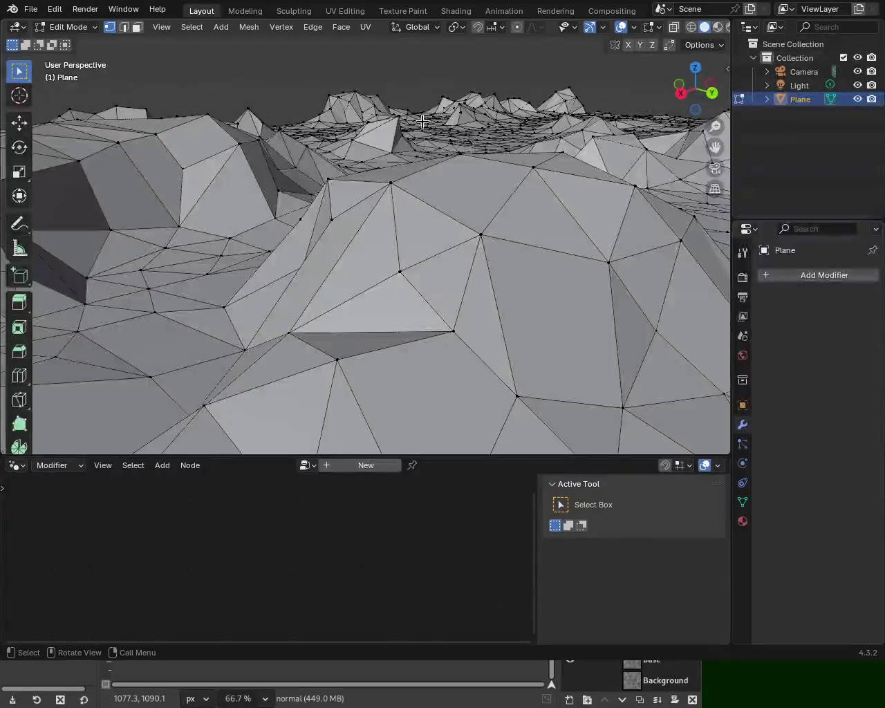
pyautogui.moveTo(418, 111); pyautogui.dragTo(381, 186, button='middle')
# Step: Select a vertex on a ridge and move it lower
pyautogui.keyDown('shift'); pyautogui.click(385, 148); pyautogui.keyUp('shift')
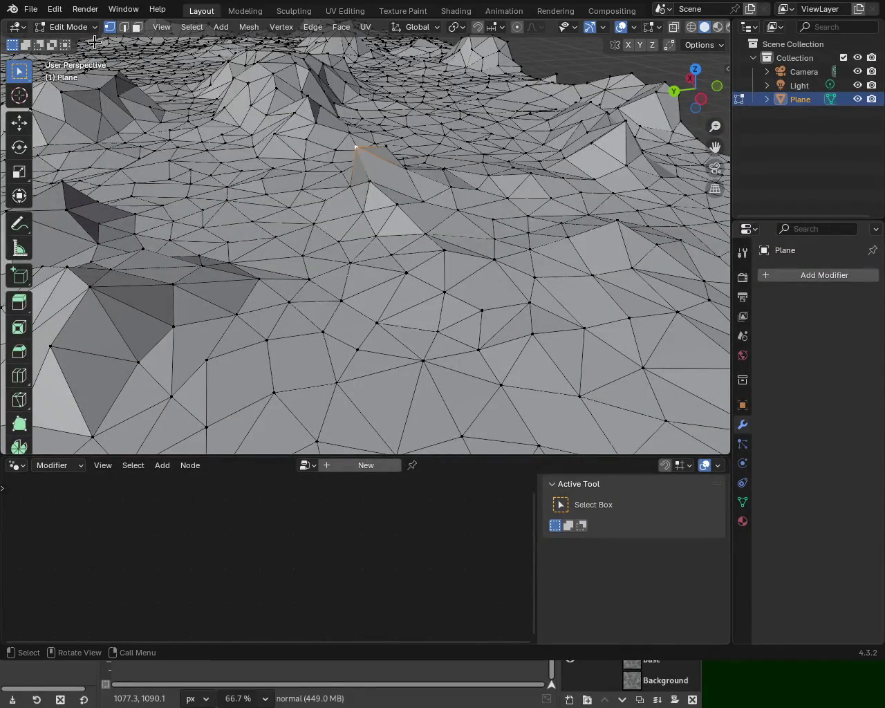
pyautogui.click(19, 124)
pyautogui.moveTo(328, 151); pyautogui.dragTo(356, 146)
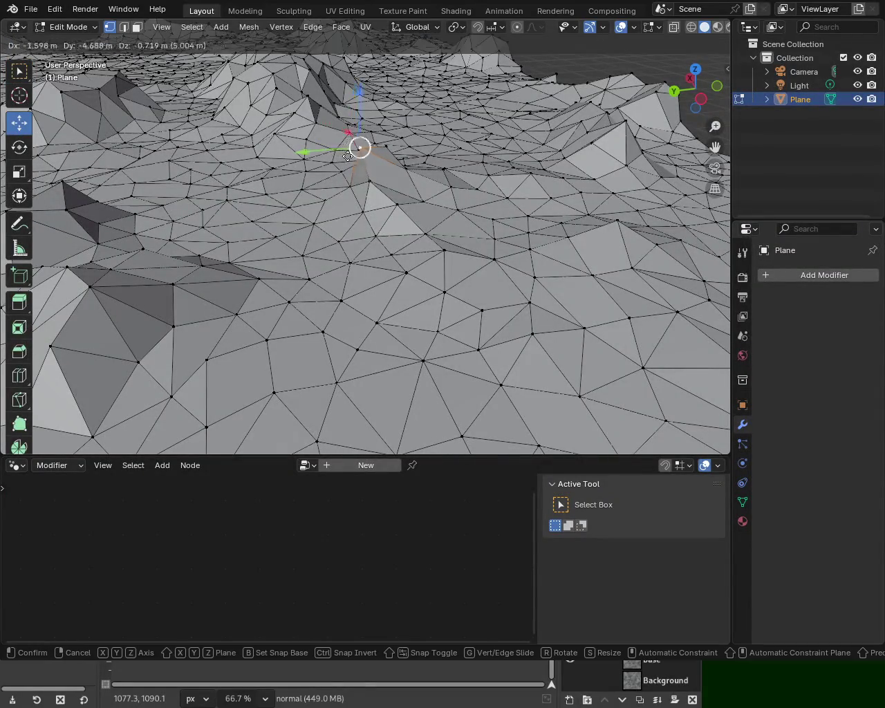
pyautogui.moveTo(355, 93)
pyautogui.mouseDown()
pyautogui.moveTo(371, 144)
pyautogui.moveTo(387, 132)
pyautogui.mouseUp()
pyautogui.moveTo(387, 131)
pyautogui.mouseDown(button='middle')
pyautogui.moveTo(484, 180)
pyautogui.moveTo(421, 189)
pyautogui.moveTo(373, 172)
pyautogui.mouseUp(button='middle')
# Step: Select another vertex and slide it along the Y axis, checking the result
pyautogui.click(359, 162)
pyautogui.moveTo(311, 170); pyautogui.dragTo(342, 177)
pyautogui.moveTo(342, 176); pyautogui.dragTo(415, 159, button='middle')
pyautogui.moveTo(450, 207)
pyautogui.mouseDown(button='middle')
pyautogui.moveTo(549, 182)
pyautogui.moveTo(310, 227)
pyautogui.mouseUp(button='middle')
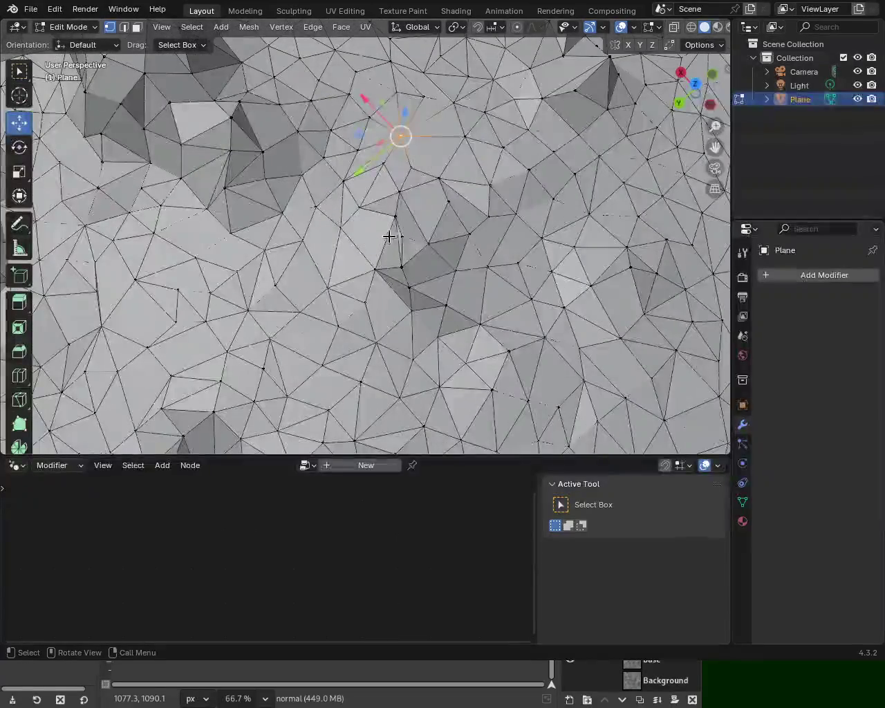
pyautogui.moveTo(372, 240)
pyautogui.mouseDown(button='middle')
pyautogui.moveTo(421, 194)
pyautogui.moveTo(481, 198)
pyautogui.mouseUp(button='middle')
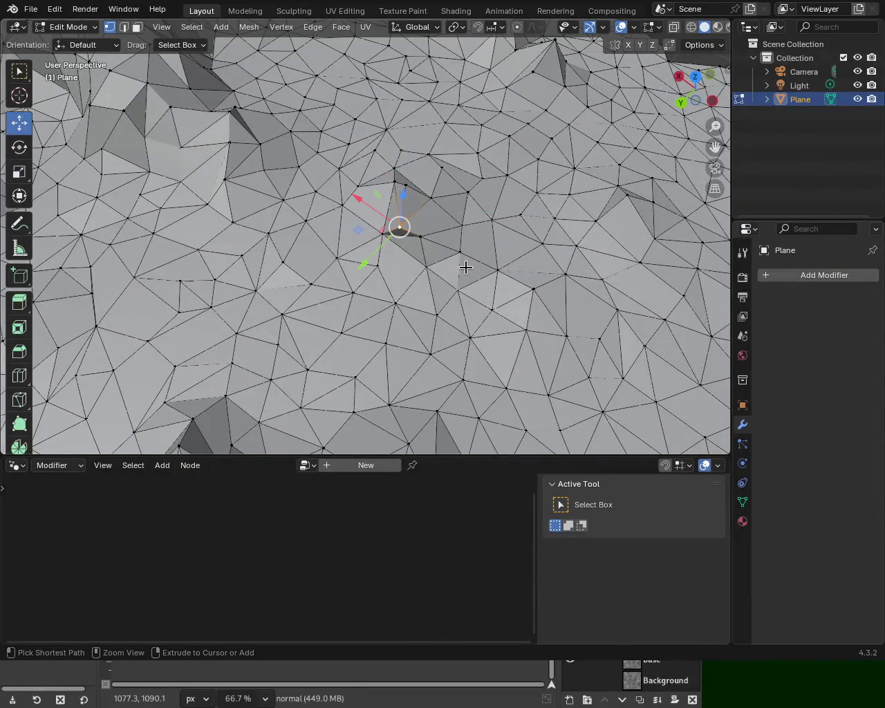
pyautogui.moveTo(470, 272)
pyautogui.mouseDown(button='middle')
pyautogui.moveTo(438, 241)
pyautogui.moveTo(465, 197)
pyautogui.moveTo(592, 203)
pyautogui.moveTo(630, 256)
pyautogui.moveTo(462, 163)
pyautogui.moveTo(407, 188)
pyautogui.mouseUp(button='middle')
# Step: Save the terrain file as terrain_1.blend
pyautogui.hotkey('ctrl', 's')
pyautogui.scroll(-6, 463, 162)
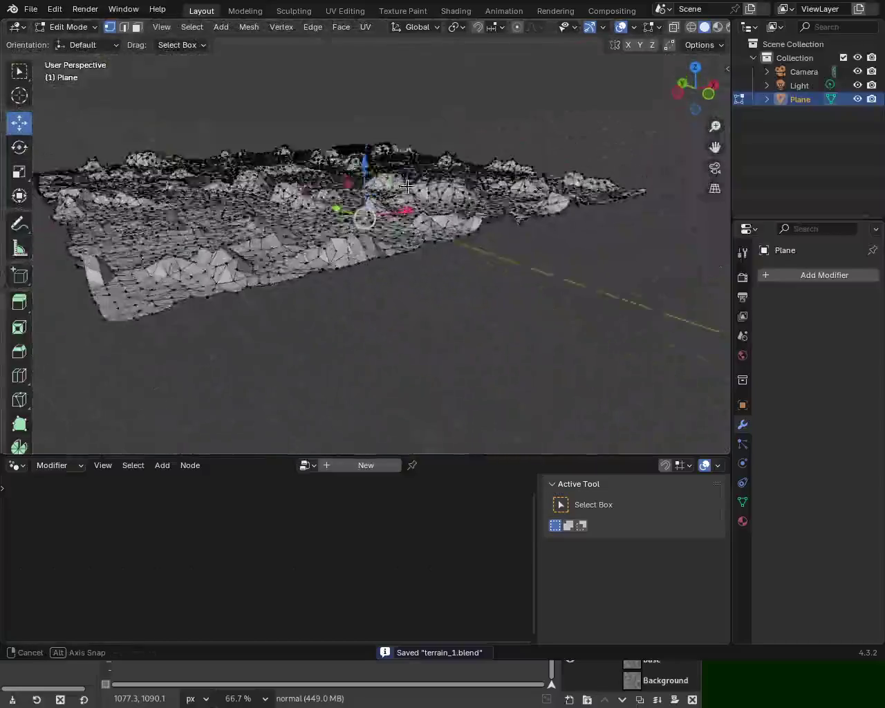
pyautogui.scroll(5, 541, 196)
pyautogui.moveTo(541, 196)
pyautogui.mouseDown(button='middle')
pyautogui.moveTo(420, 185)
pyautogui.moveTo(429, 194)
pyautogui.mouseUp(button='middle')
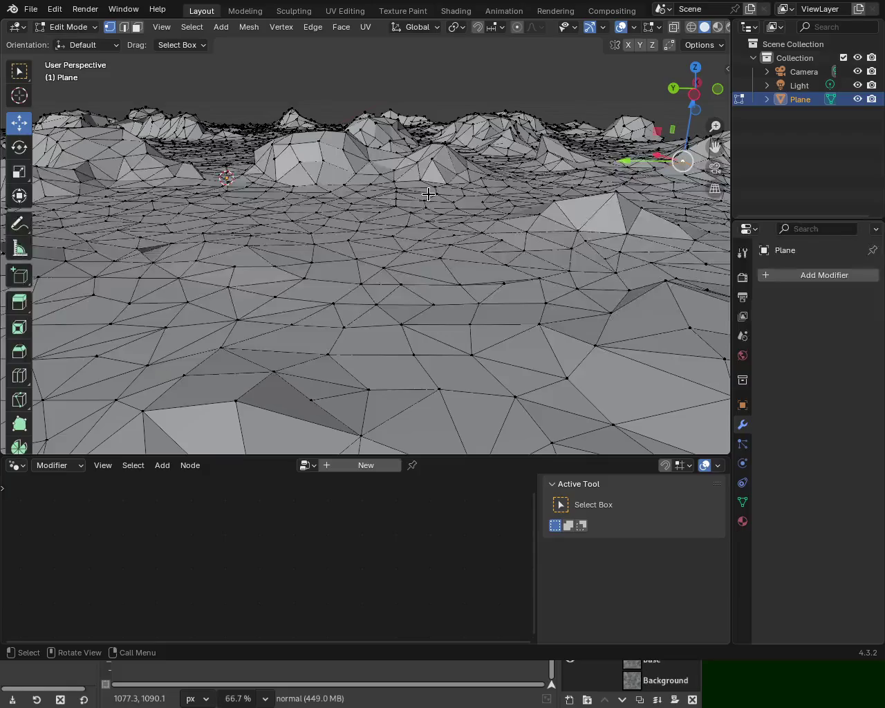
pyautogui.scroll(-4, 504, 152)
pyautogui.scroll(3, 484, 193)
pyautogui.scroll(3, 477, 214)
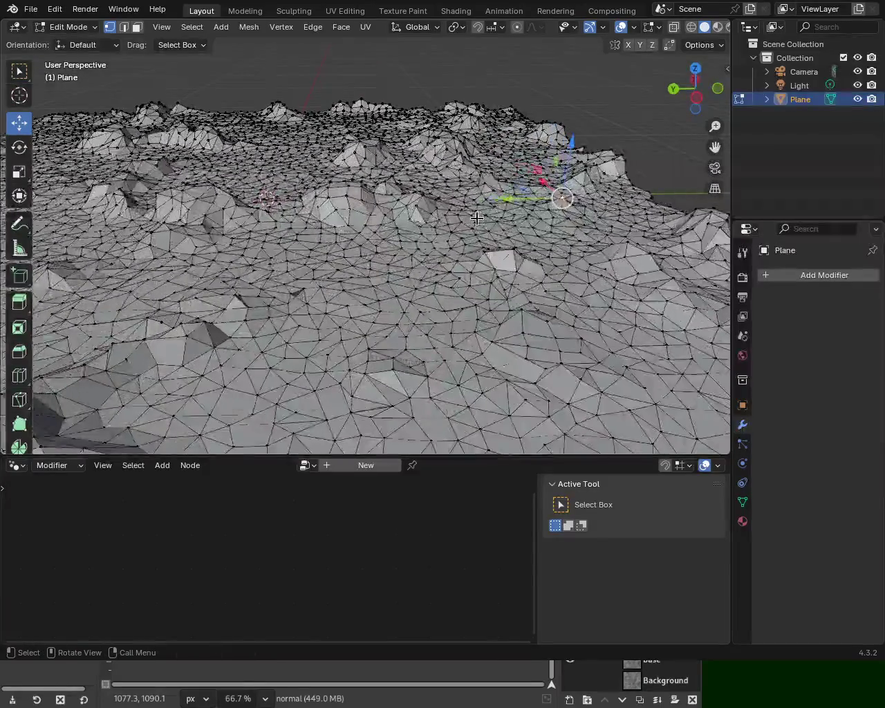
# Step: Select all and subdivide the terrain mesh, then deselect and orbit to inspect it
pyautogui.press('a')
pyautogui.rightClick(476, 218)
pyautogui.click(476, 218)
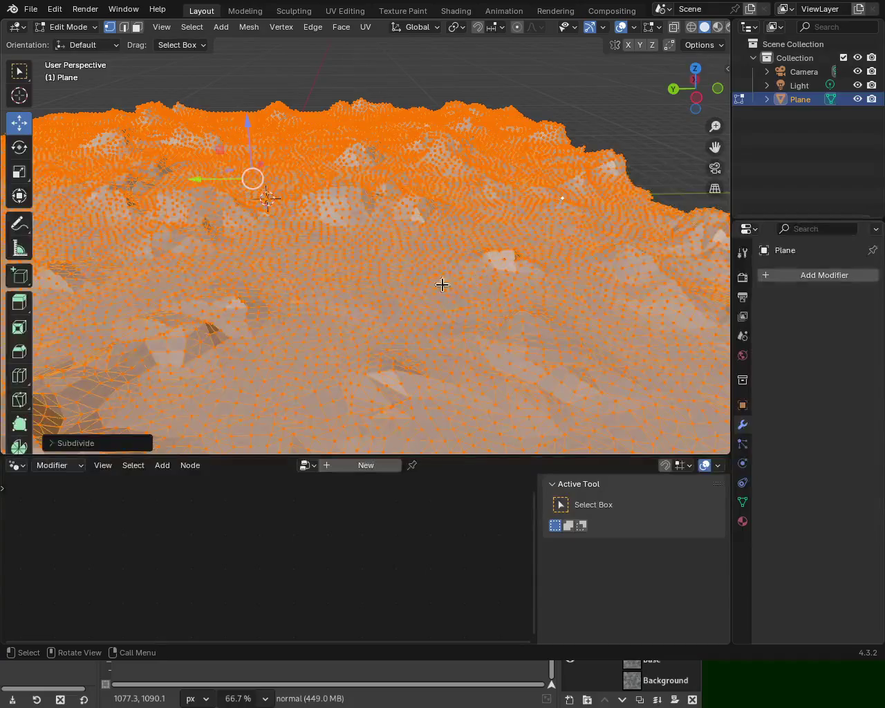
pyautogui.hotkey('alt', 'a')
pyautogui.moveTo(530, 241)
pyautogui.mouseDown(button='middle')
pyautogui.moveTo(596, 281)
pyautogui.moveTo(666, 283)
pyautogui.moveTo(527, 269)
pyautogui.mouseUp(button='middle')
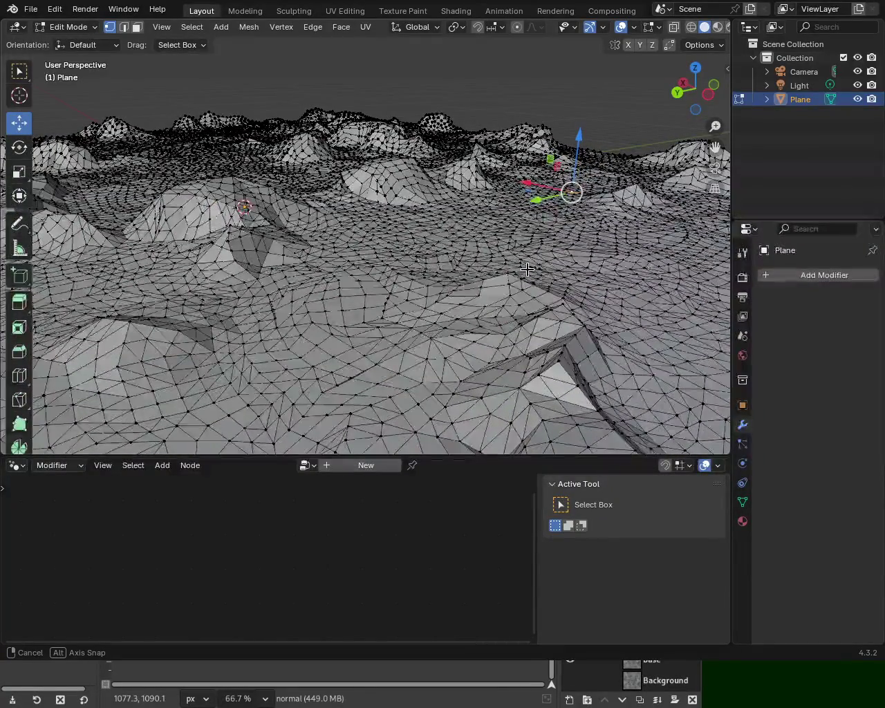
pyautogui.moveTo(527, 269); pyautogui.dragTo(527, 269, button='middle')
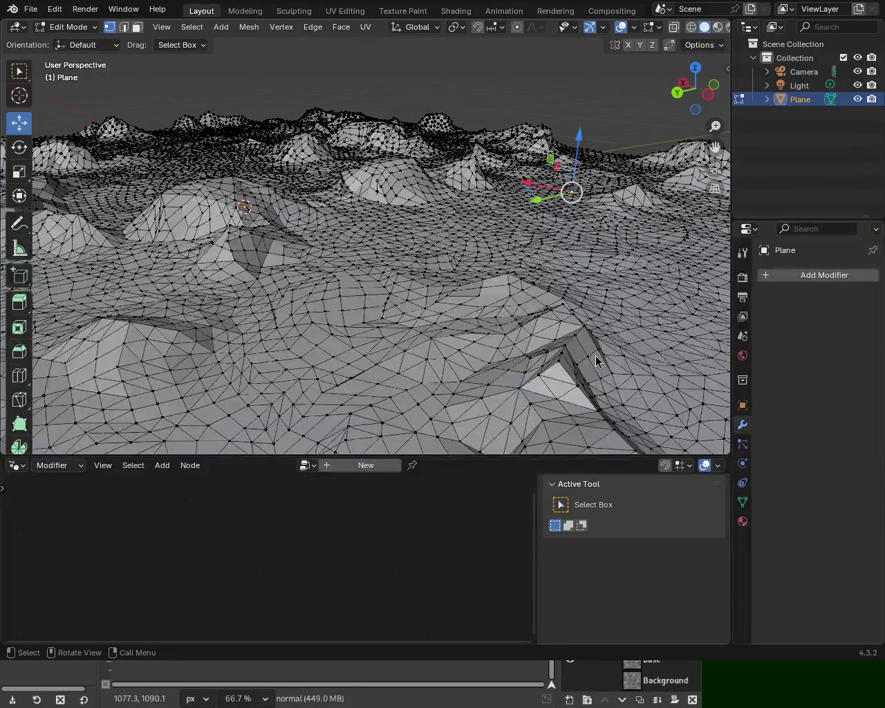
pyautogui.moveTo(394, 251)
pyautogui.mouseDown(button='middle')
pyautogui.moveTo(216, 264)
pyautogui.moveTo(484, 255)
pyautogui.moveTo(586, 280)
pyautogui.moveTo(553, 263)
pyautogui.moveTo(338, 243)
pyautogui.moveTo(288, 250)
pyautogui.moveTo(469, 247)
pyautogui.mouseUp(button='middle')
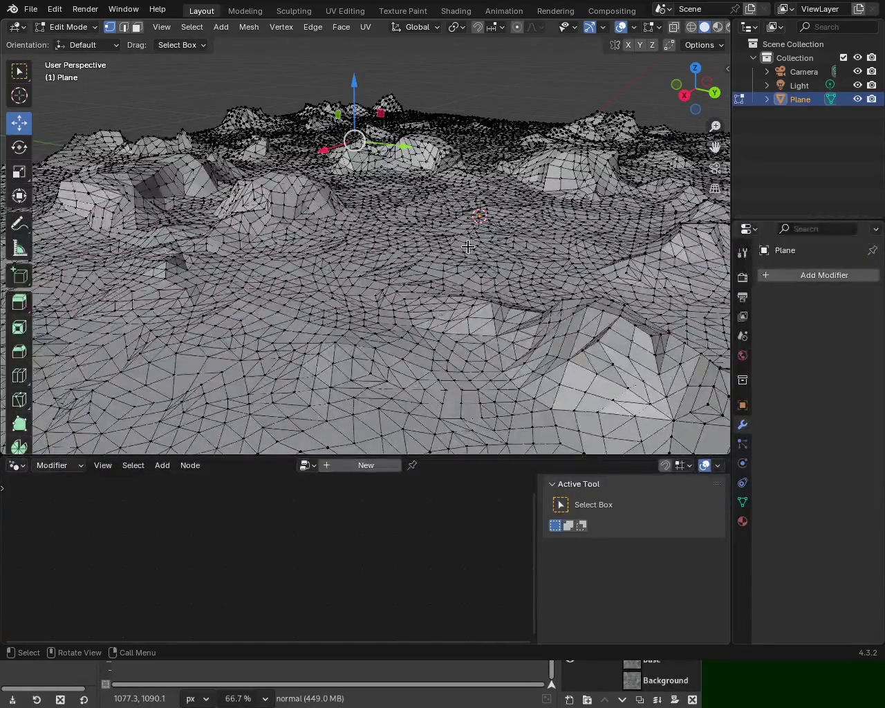
# Step: Merge vertices by distance and drag the merge distance to about 0.2 m
pyautogui.press('m')
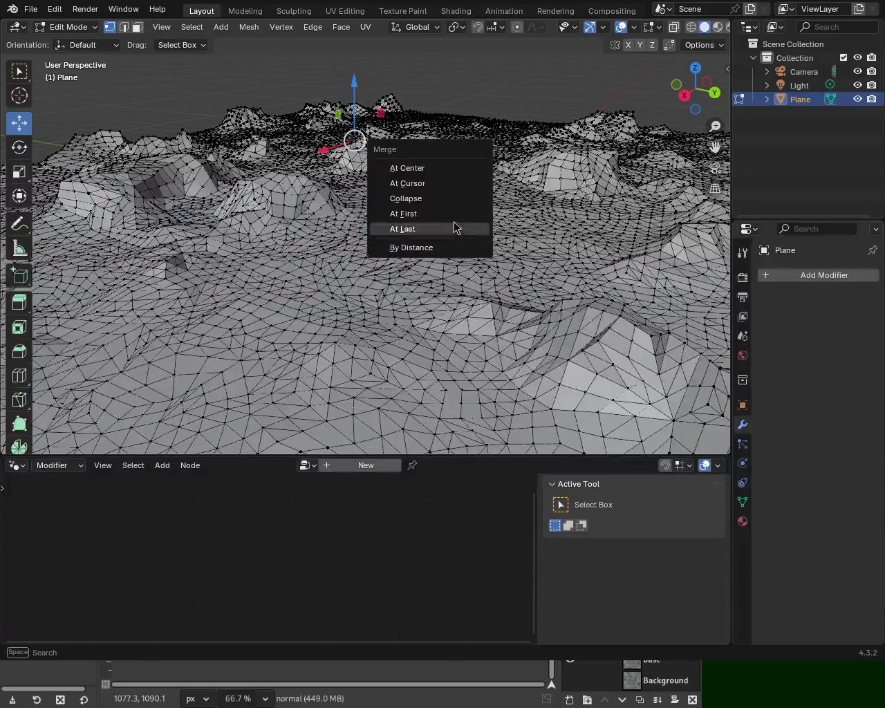
pyautogui.click(418, 248)
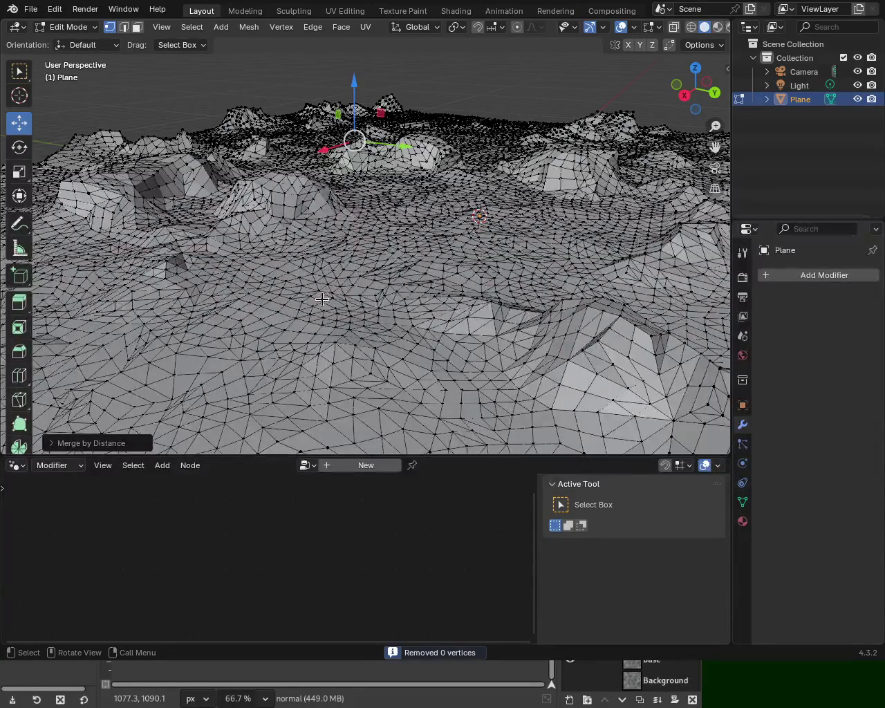
pyautogui.click(56, 443)
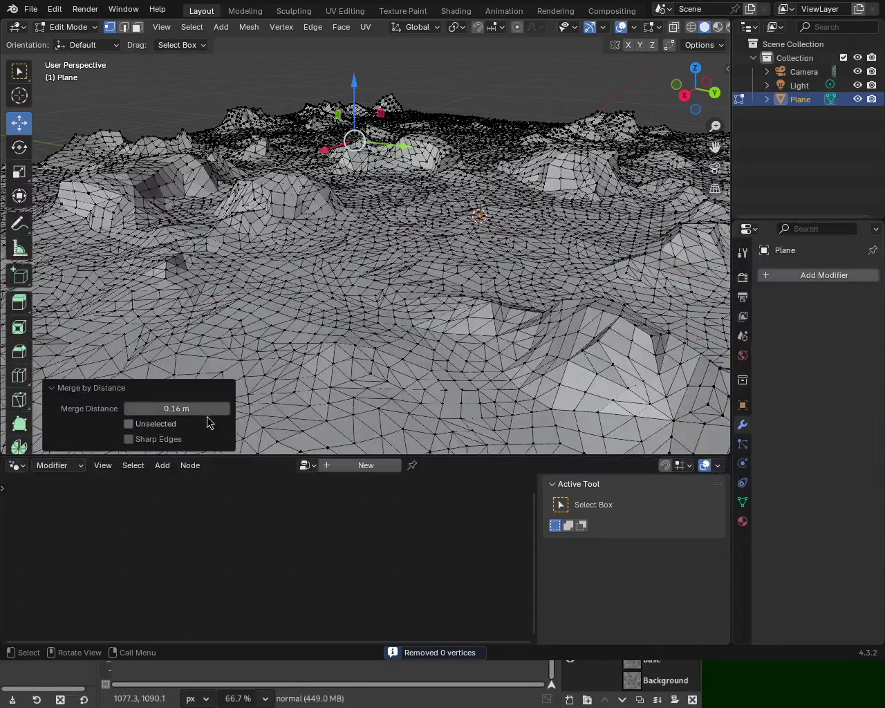
pyautogui.moveTo(220, 408); pyautogui.dragTo(235, 409)
# Step: Select all, merge by distance again, and test distances from 0.0601 m back to 0.14 m
pyautogui.press('a')
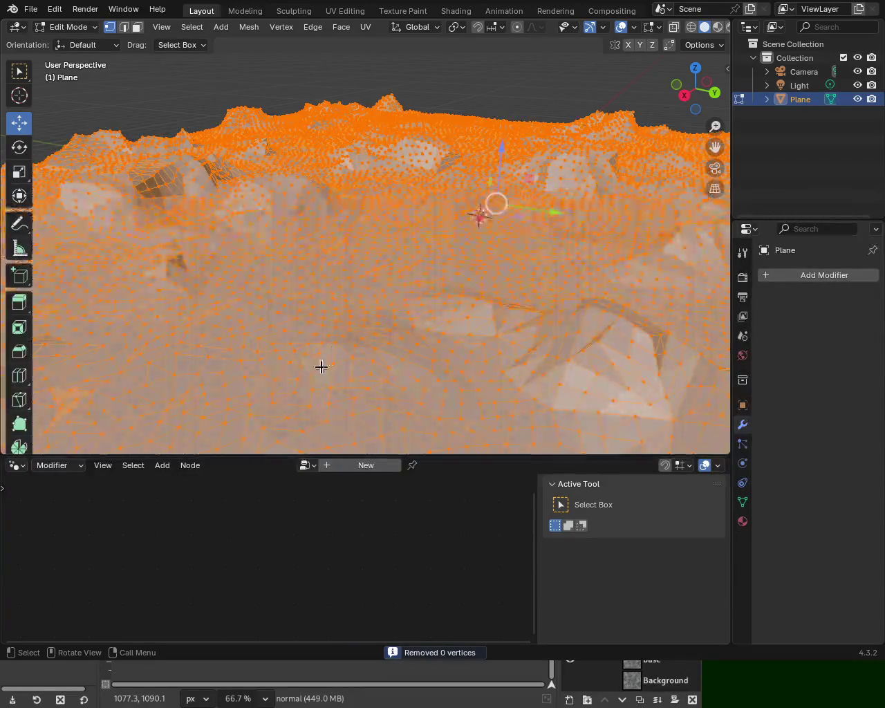
pyautogui.press('m')
pyautogui.click(309, 377)
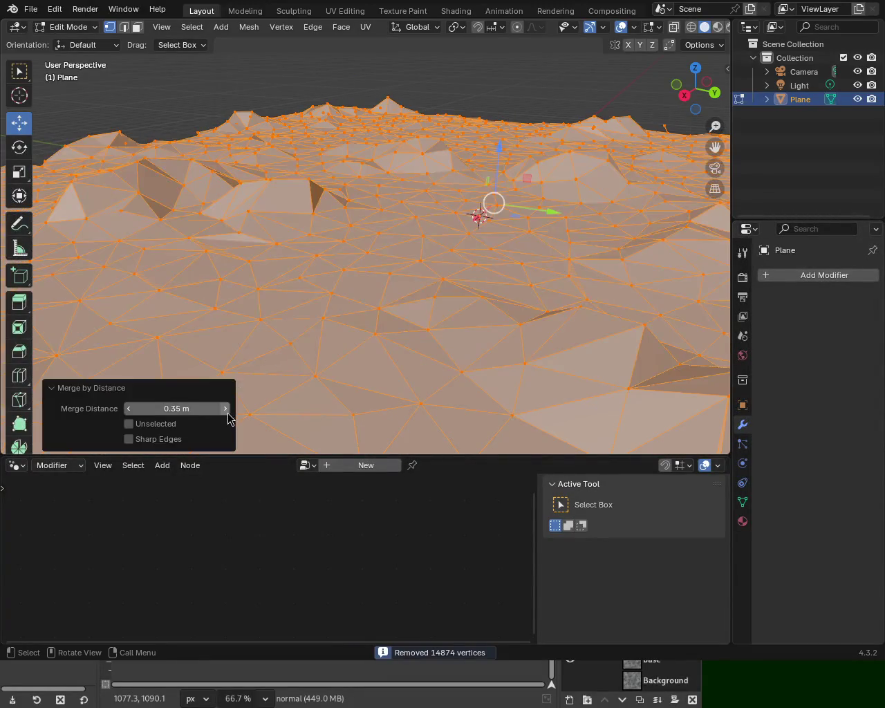
pyautogui.click(129, 408)
pyautogui.click(129, 408)
pyautogui.click(130, 408)
pyautogui.click(129, 409)
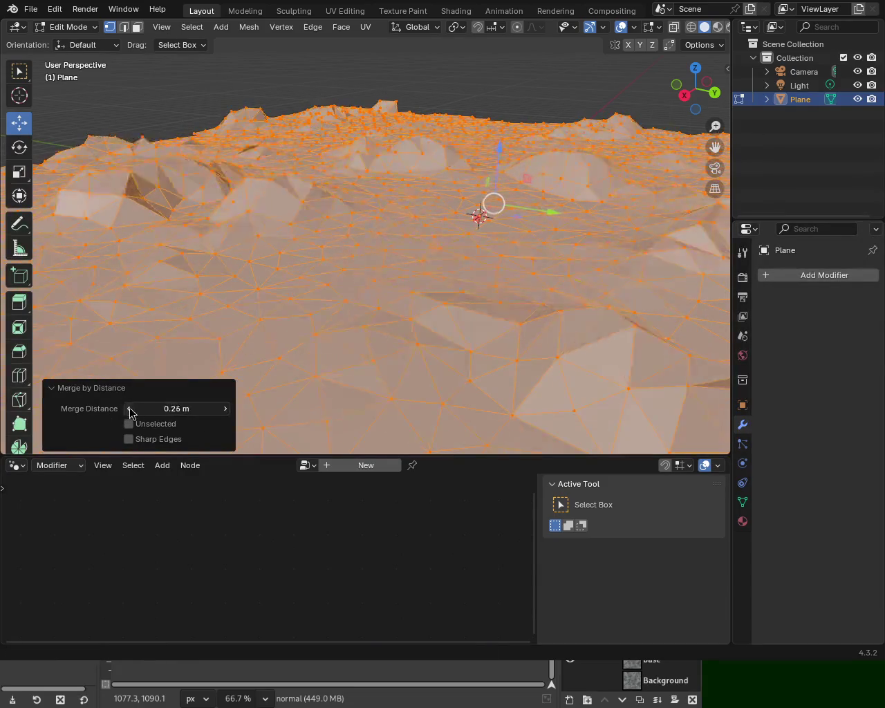
pyautogui.click(129, 409)
pyautogui.click(129, 408)
pyautogui.click(129, 408)
pyautogui.click(129, 408)
pyautogui.click(130, 409)
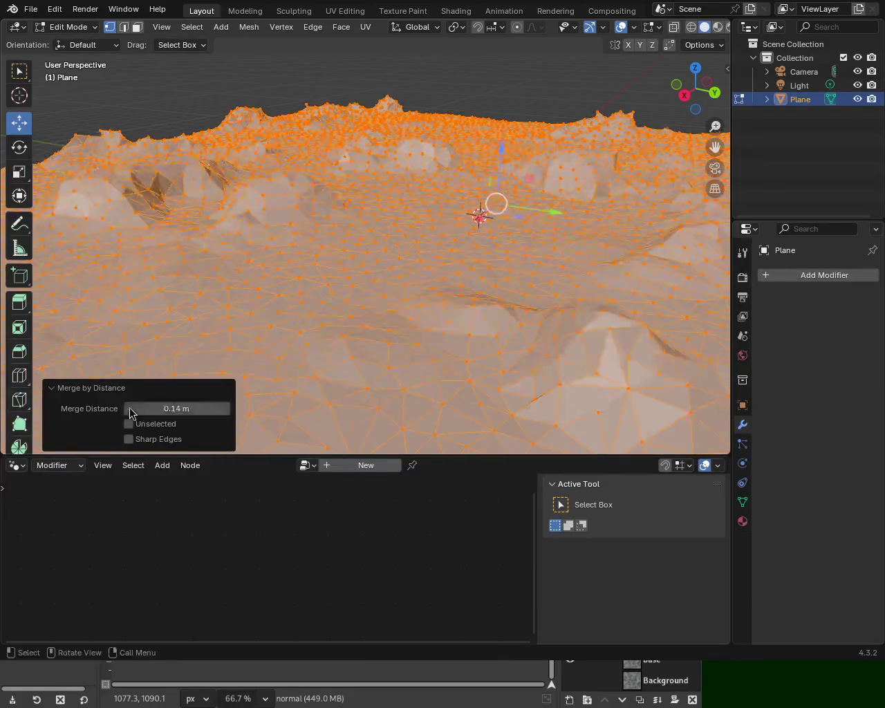
pyautogui.click(129, 408)
pyautogui.click(129, 408)
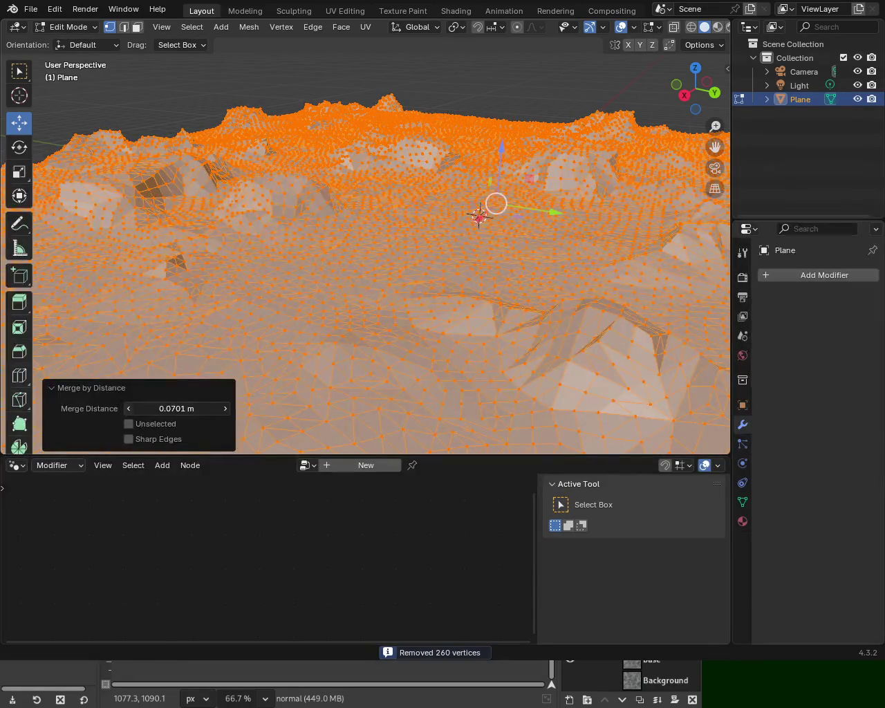
pyautogui.click(129, 408)
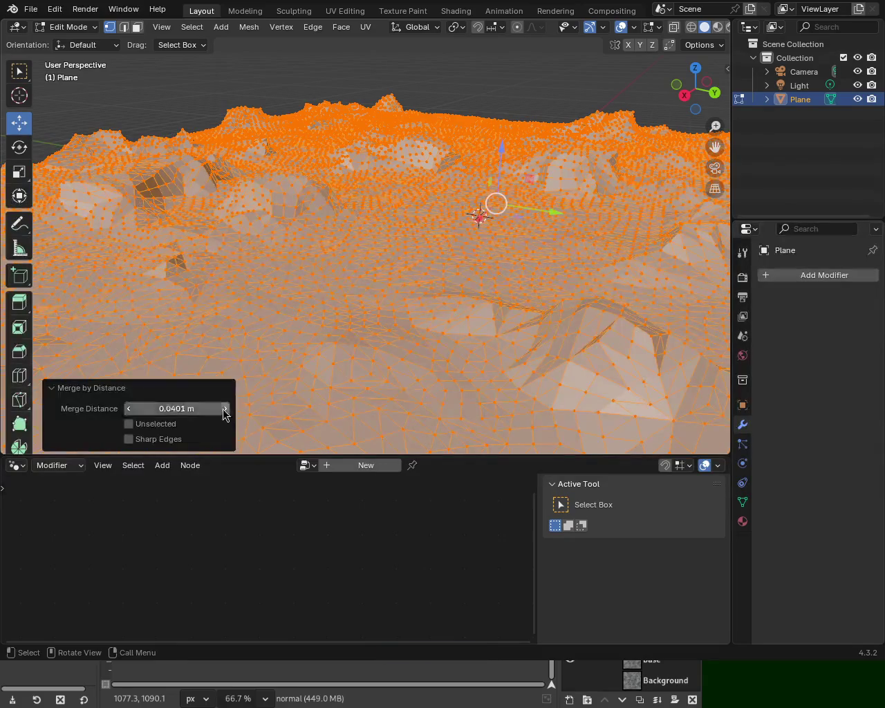
pyautogui.moveTo(223, 409); pyautogui.dragTo(248, 408)
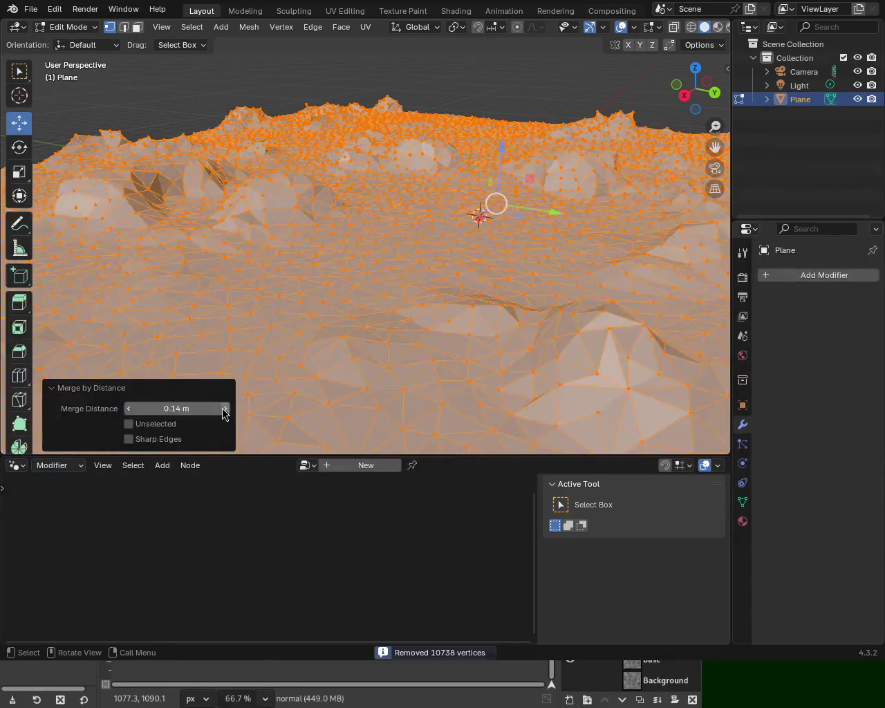
pyautogui.moveTo(526, 217)
pyautogui.mouseDown(button='middle')
pyautogui.moveTo(288, 239)
pyautogui.moveTo(265, 194)
pyautogui.moveTo(362, 173)
pyautogui.moveTo(462, 186)
pyautogui.moveTo(537, 214)
pyautogui.moveTo(567, 192)
pyautogui.moveTo(638, 186)
pyautogui.moveTo(396, 199)
pyautogui.moveTo(533, 190)
pyautogui.moveTo(304, 383)
pyautogui.mouseUp(button='middle')
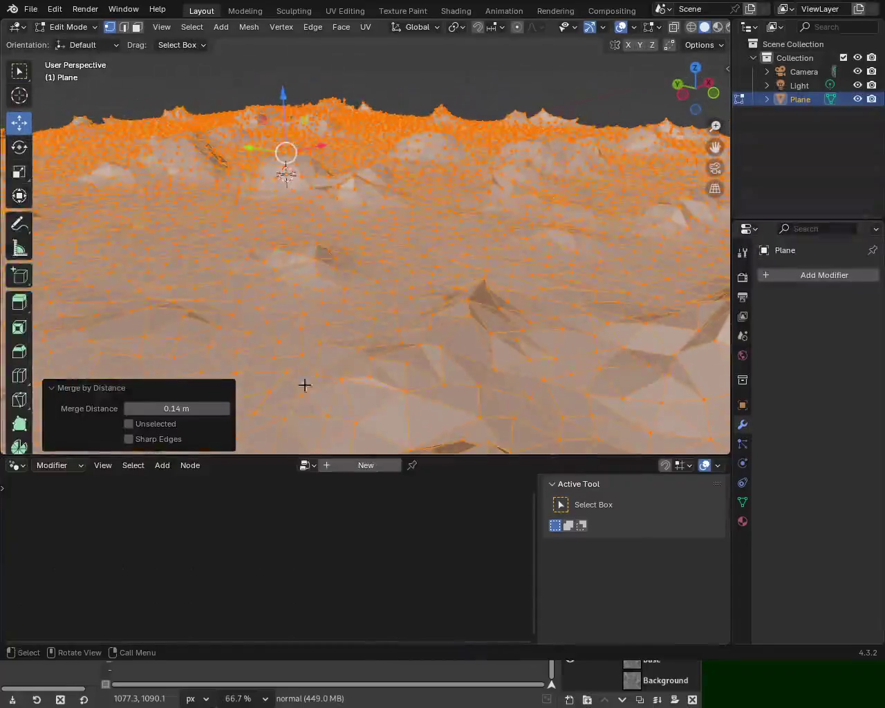
# Step: Raise the merge distance step by step to 0.45 m, then delete the terrain plane
pyautogui.click(224, 409)
pyautogui.click(224, 409)
pyautogui.click(224, 409)
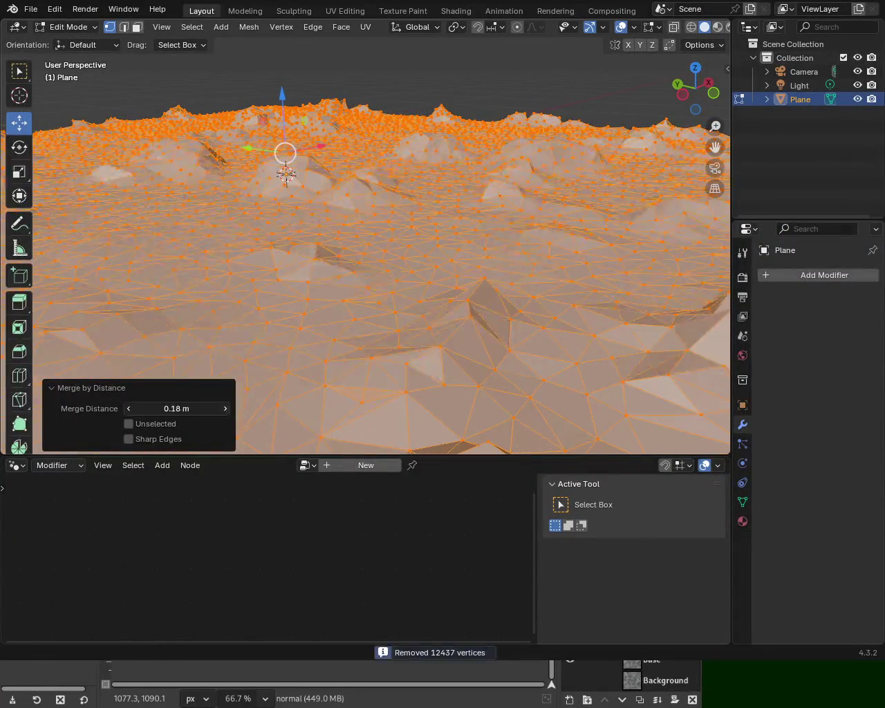
pyautogui.click(224, 408)
pyautogui.click(224, 409)
pyautogui.click(224, 408)
pyautogui.click(224, 409)
pyautogui.click(224, 408)
pyautogui.click(224, 408)
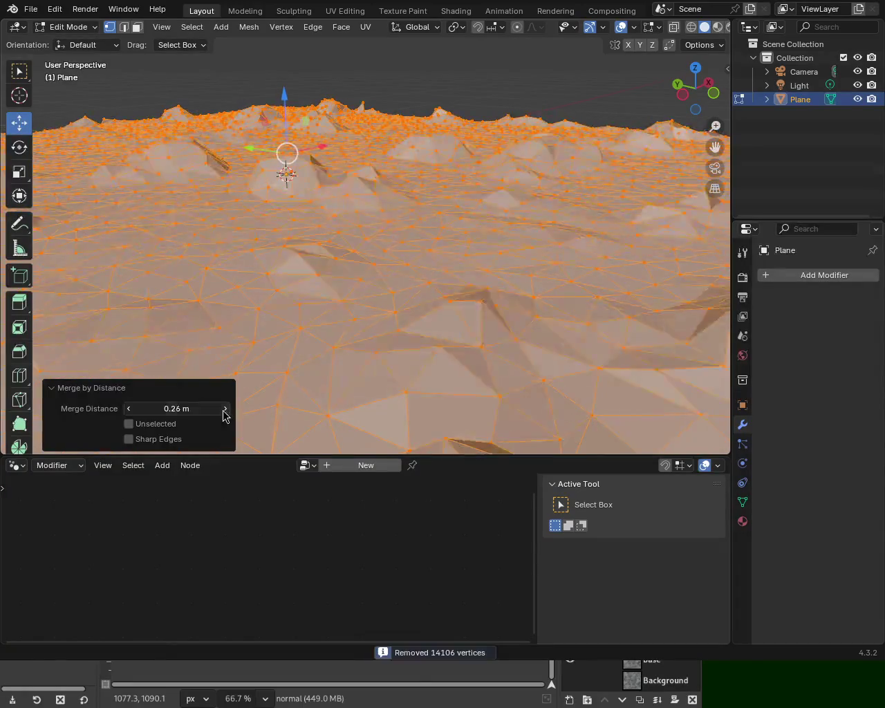
pyautogui.click(224, 409)
pyautogui.click(224, 408)
pyautogui.click(224, 408)
pyautogui.click(224, 408)
pyautogui.click(224, 409)
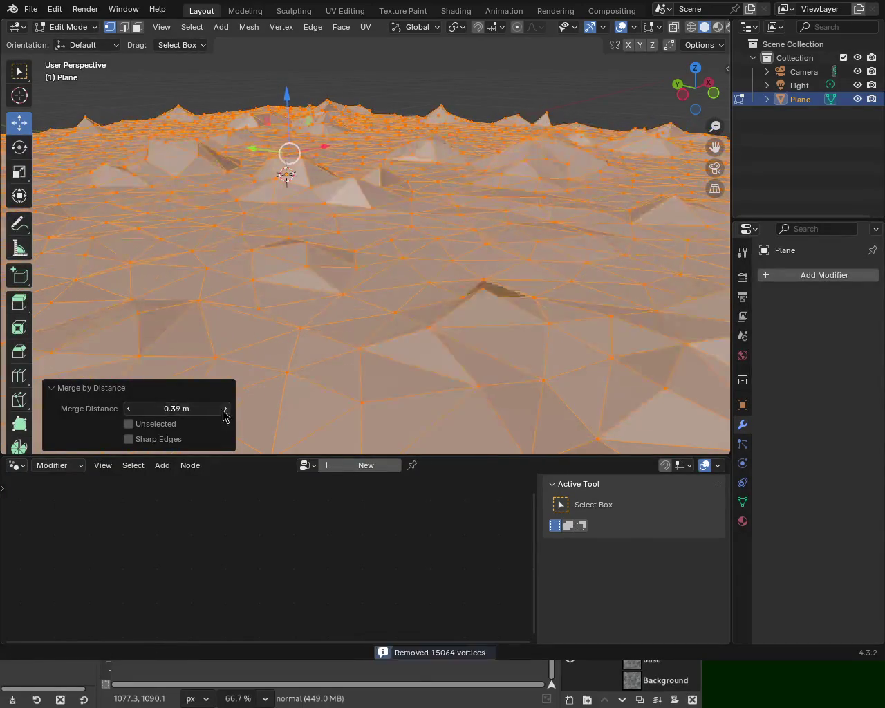
pyautogui.click(224, 408)
pyautogui.click(224, 409)
pyautogui.click(224, 409)
pyautogui.moveTo(447, 232)
pyautogui.mouseDown(button='middle')
pyautogui.moveTo(390, 186)
pyautogui.moveTo(689, 204)
pyautogui.moveTo(23, 190)
pyautogui.moveTo(32, 188)
pyautogui.mouseUp(button='middle')
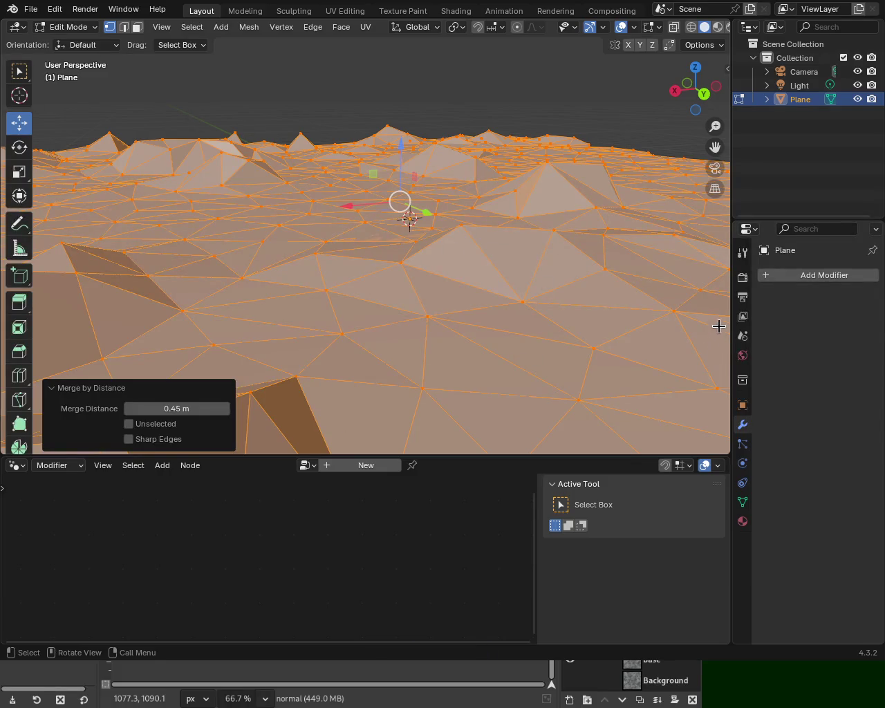
pyautogui.press('Delete')
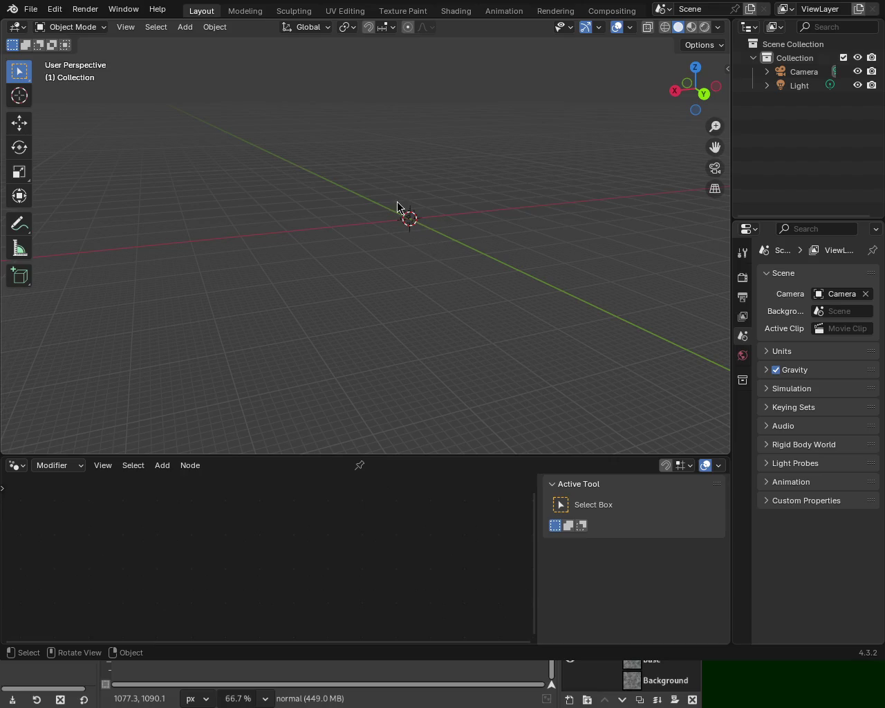
# Step: Add a new plane at the origin and scale it up by 577.437
pyautogui.click(213, 27)
pyautogui.moveTo(184, 27)
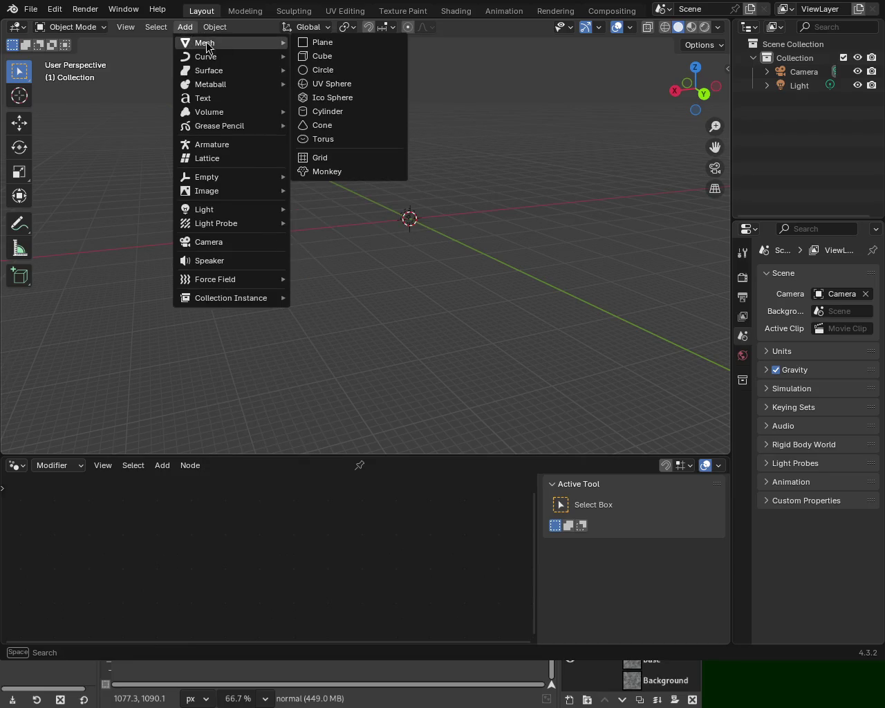
pyautogui.click(332, 44)
pyautogui.press('s')
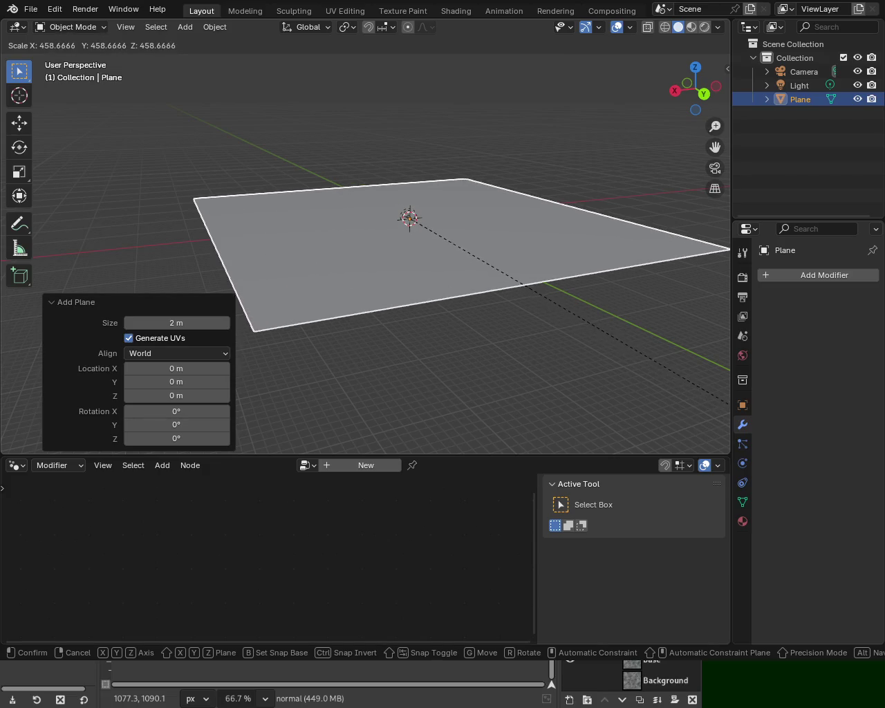
pyautogui.click(120, 191)
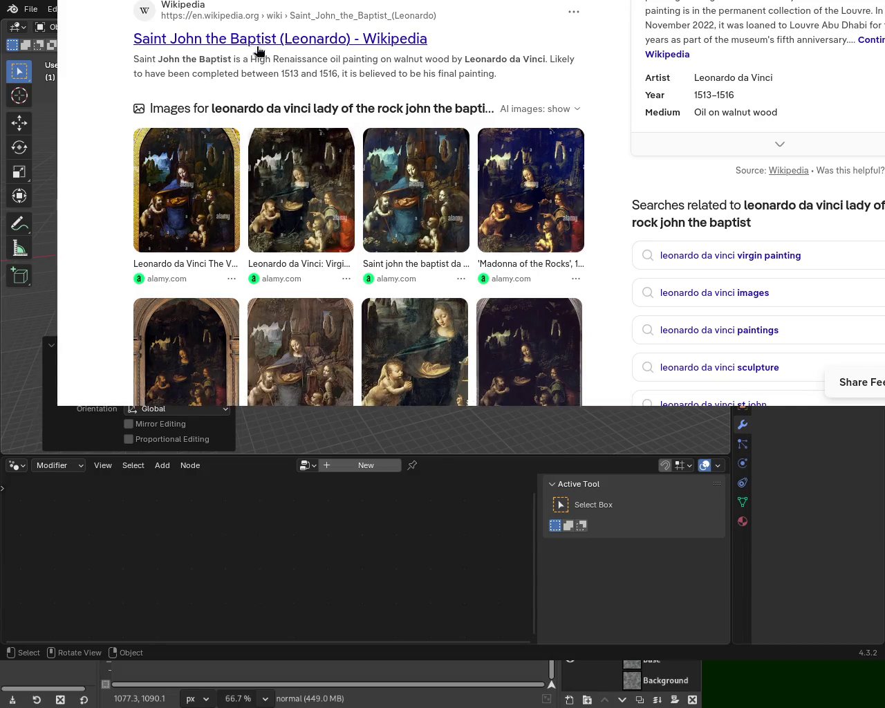
pyautogui.scroll(-2, 251, 34)
pyautogui.scroll(-1, 357, 207)
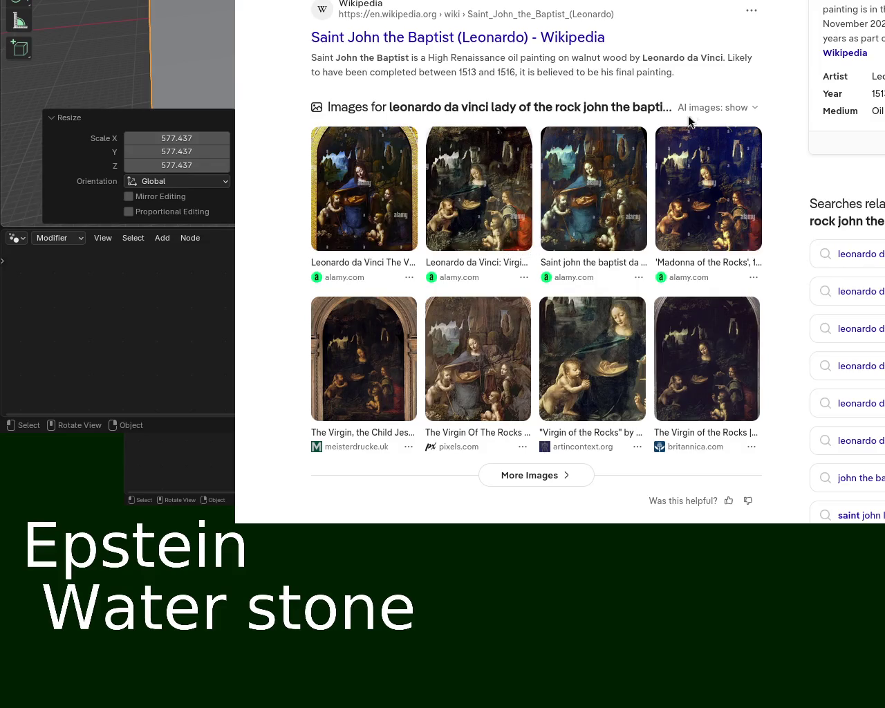
pyautogui.hotkey('alt', 'Tab')
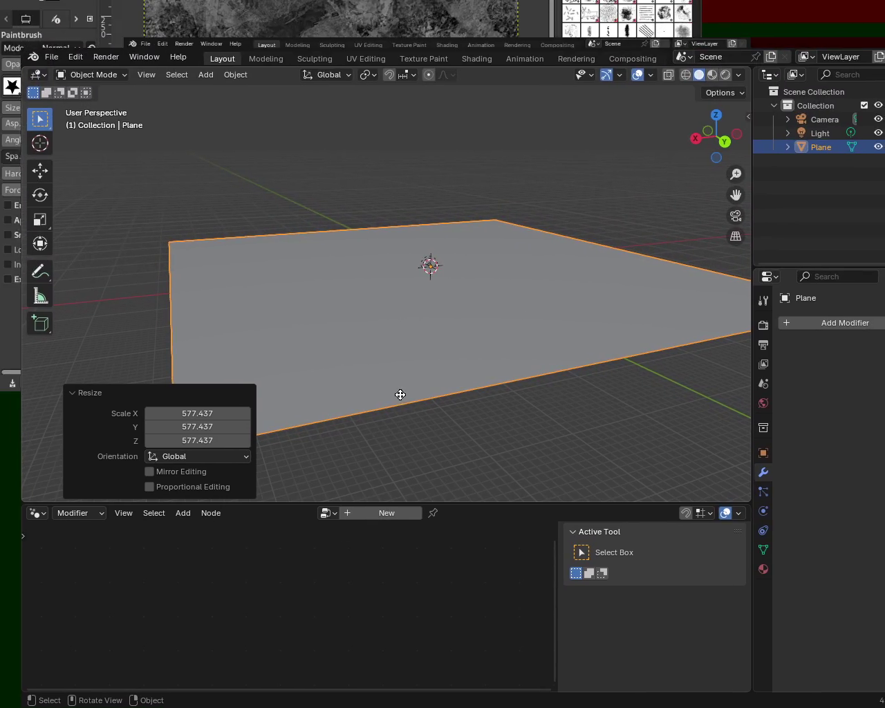
pyautogui.moveTo(400, 395); pyautogui.dragTo(371, 393)
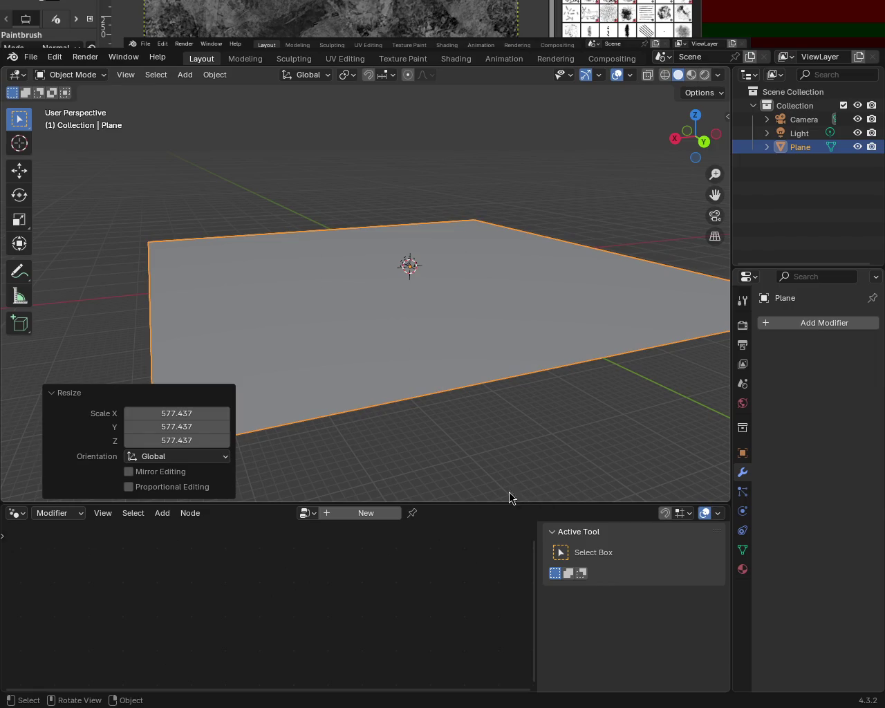
# Step: Enter Edit Mode and subdivide the plane twice into a grid
pyautogui.moveTo(376, 338)
pyautogui.mouseDown(button='middle')
pyautogui.moveTo(437, 376)
pyautogui.moveTo(463, 325)
pyautogui.mouseUp(button='middle')
pyautogui.press('Tab')
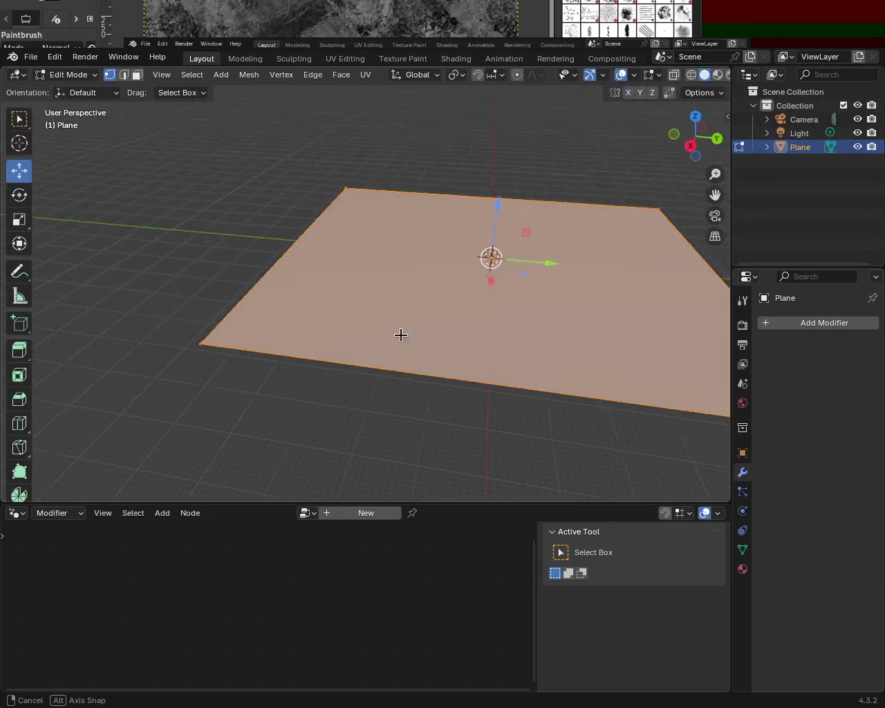
pyautogui.moveTo(392, 332); pyautogui.dragTo(452, 345, button='middle')
pyautogui.hotkey('ctrl', 'e')
pyautogui.press('d')
pyautogui.hotkey('ctrl', 'e')
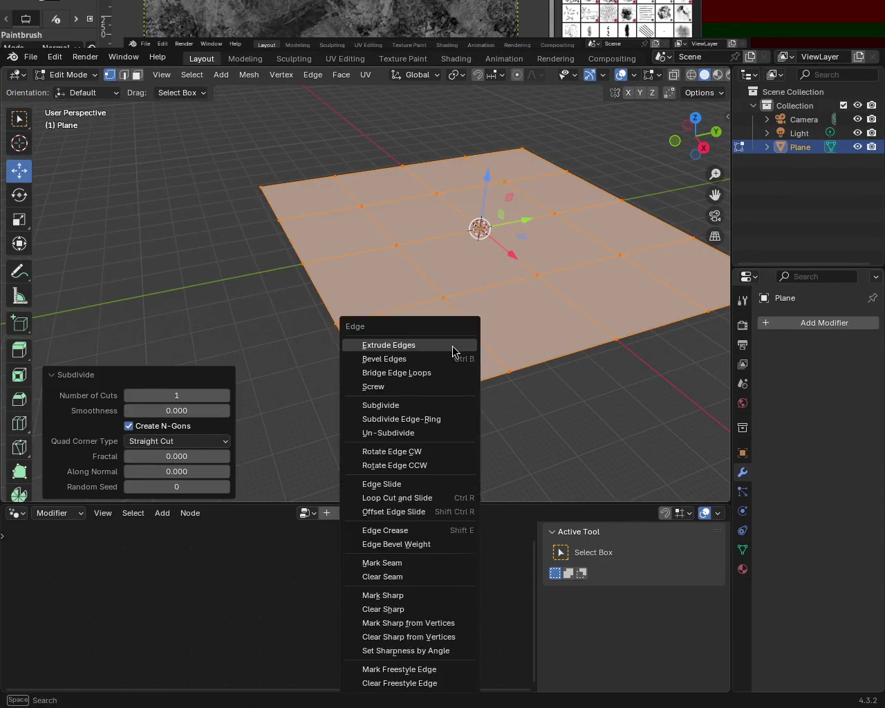
pyautogui.press('d')
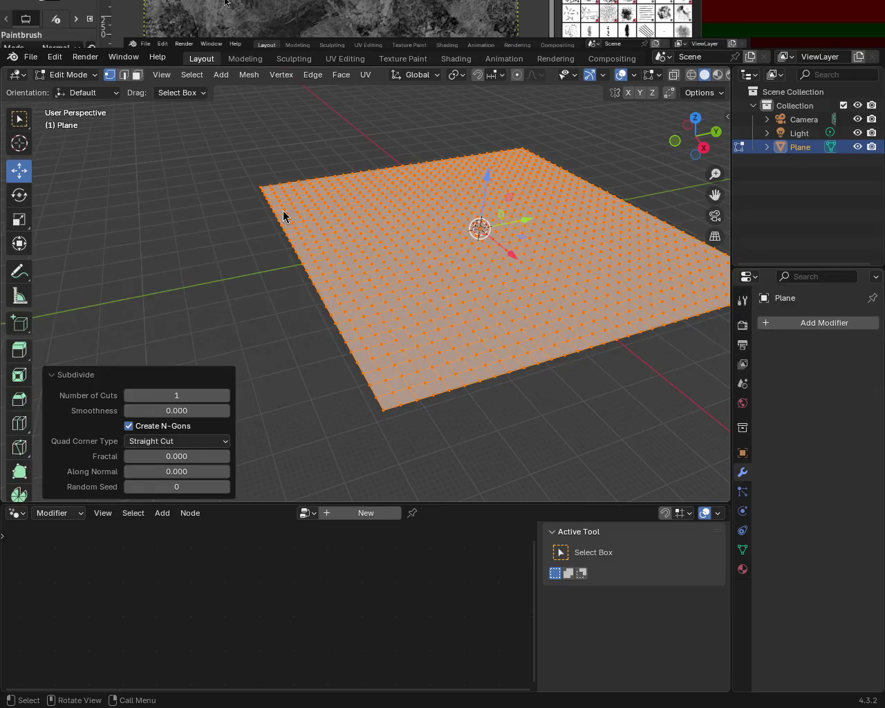
# Step: Subdivide the plane's mesh once more from the right-click menu for a denser grid
pyautogui.moveTo(396, 385)
pyautogui.mouseDown(button='middle')
pyautogui.moveTo(526, 372)
pyautogui.moveTo(319, 292)
pyautogui.moveTo(447, 290)
pyautogui.moveTo(306, 283)
pyautogui.moveTo(310, 300)
pyautogui.moveTo(397, 306)
pyautogui.mouseUp(button='middle')
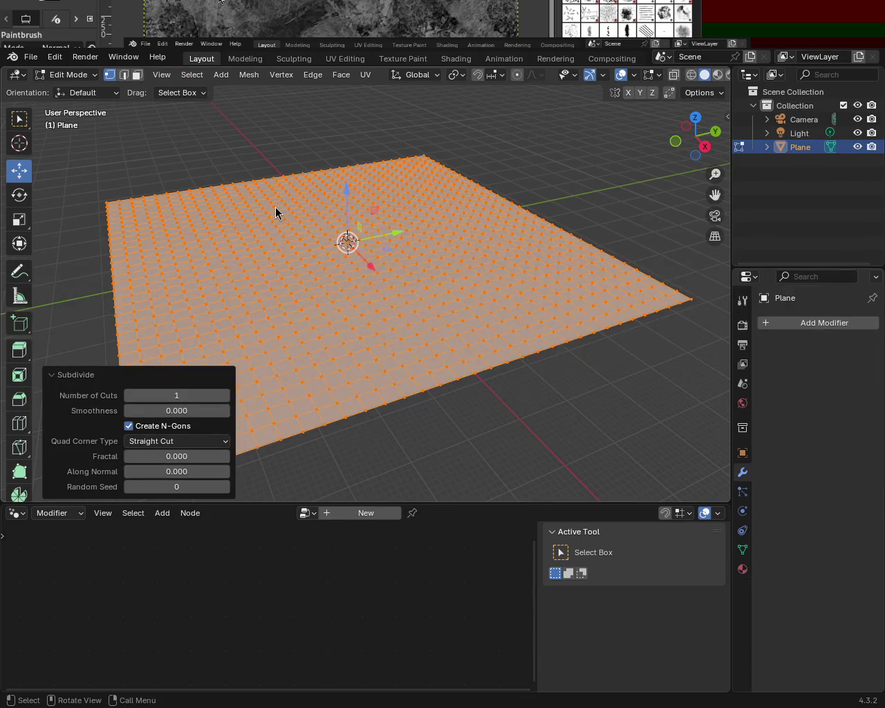
pyautogui.moveTo(417, 372)
pyautogui.mouseDown(button='middle')
pyautogui.moveTo(412, 336)
pyautogui.moveTo(468, 347)
pyautogui.mouseUp(button='middle')
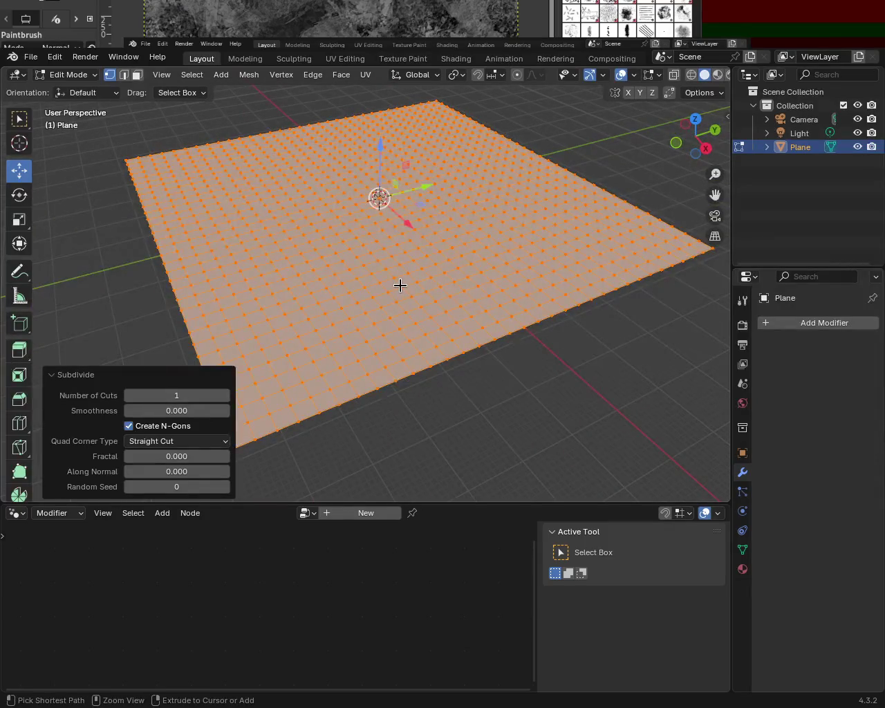
pyautogui.moveTo(398, 306)
pyautogui.mouseDown(button='middle')
pyautogui.moveTo(421, 322)
pyautogui.moveTo(383, 300)
pyautogui.moveTo(375, 280)
pyautogui.mouseUp(button='middle')
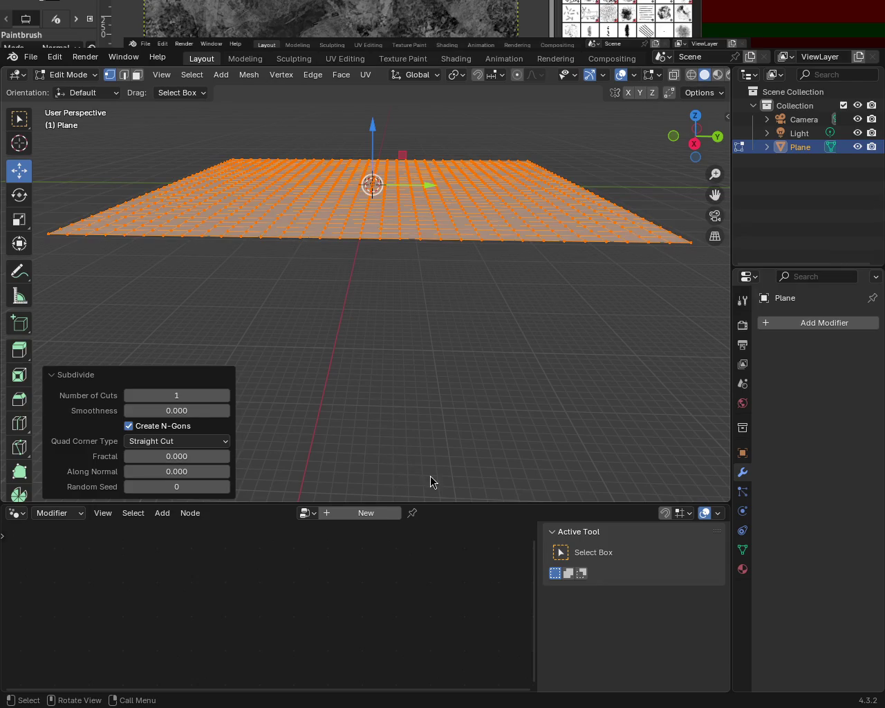
pyautogui.moveTo(429, 326); pyautogui.dragTo(445, 345, button='middle')
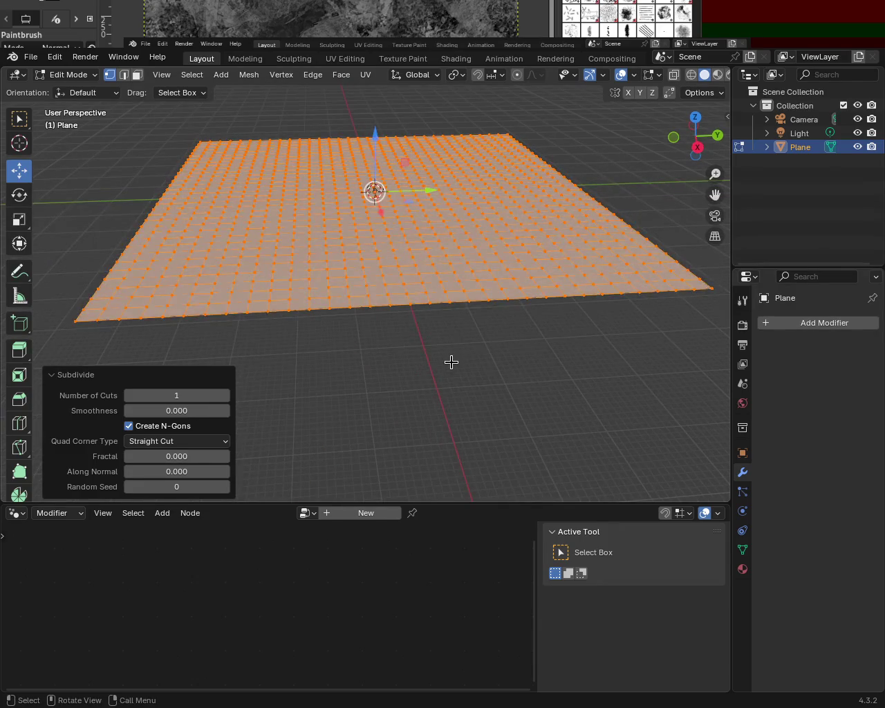
pyautogui.rightClick(409, 421)
pyautogui.click(410, 421)
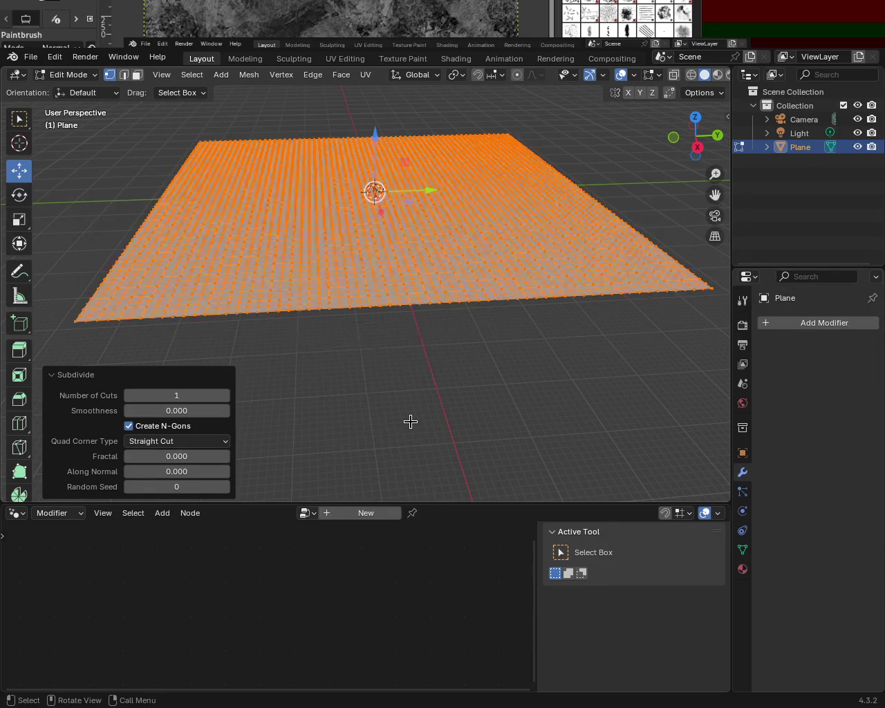
# Step: Switch the bottom editor type and browse the existing node groups
pyautogui.click(16, 512)
pyautogui.click(307, 513)
pyautogui.click(305, 517)
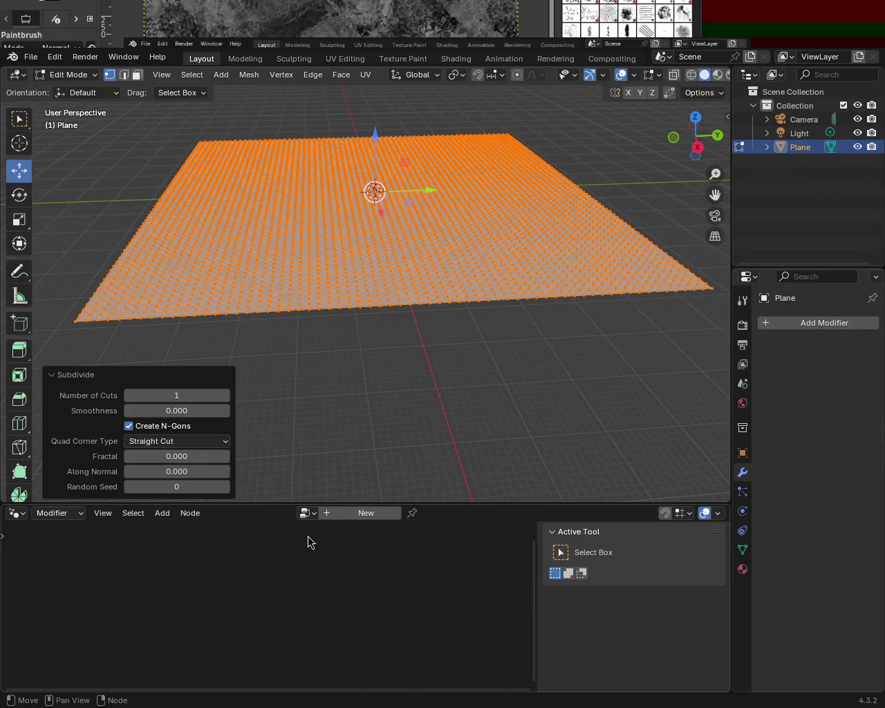
pyautogui.click(305, 514)
pyautogui.click(315, 532)
# Step: Add a Geometry Nodes modifier to the plane using the existing 'Geometry Nodes' group
pyautogui.click(795, 323)
pyautogui.click(804, 322)
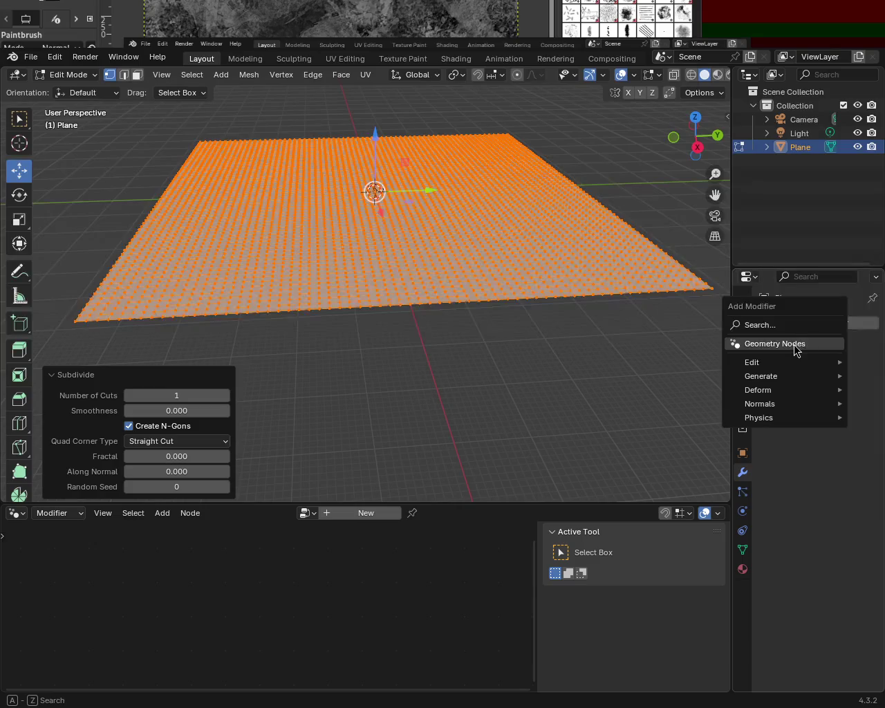
pyautogui.click(774, 344)
pyautogui.click(772, 367)
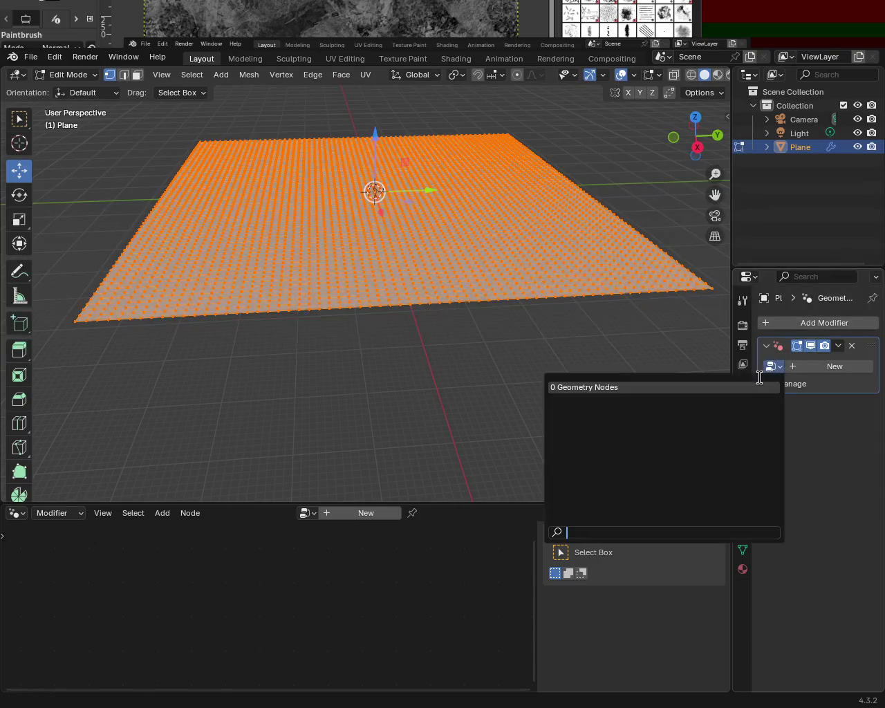
pyautogui.click(760, 387)
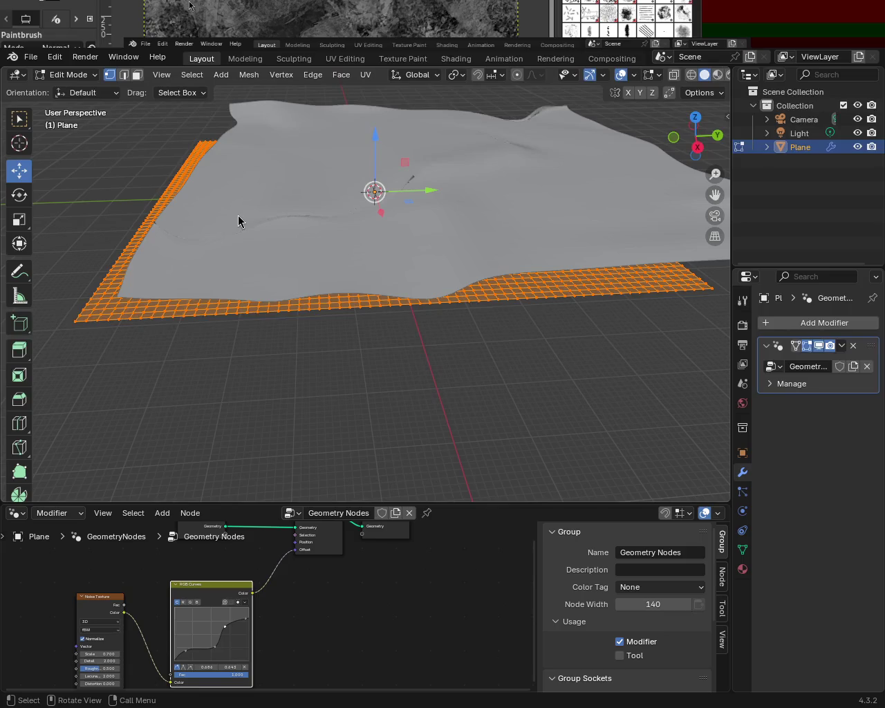
# Step: Enlarge the node editor, move the Group Input node, and set Noise Texture Scale to 1.400
pyautogui.moveTo(401, 284)
pyautogui.mouseDown(button='middle')
pyautogui.moveTo(412, 302)
pyautogui.moveTo(550, 298)
pyautogui.moveTo(551, 316)
pyautogui.moveTo(403, 308)
pyautogui.moveTo(494, 265)
pyautogui.moveTo(507, 235)
pyautogui.moveTo(459, 282)
pyautogui.moveTo(405, 294)
pyautogui.moveTo(389, 275)
pyautogui.mouseUp(button='middle')
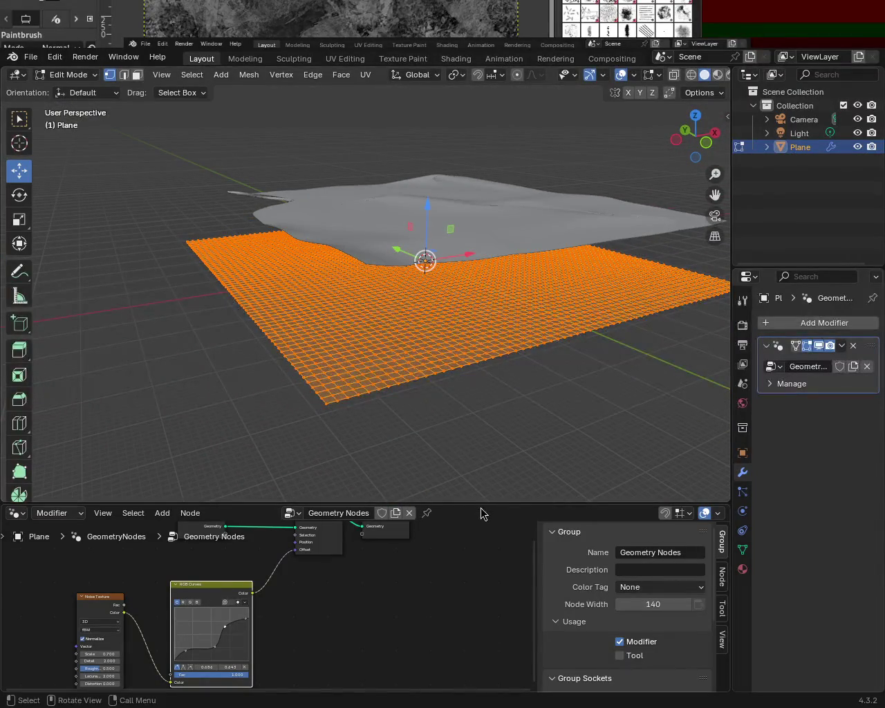
pyautogui.moveTo(482, 502); pyautogui.dragTo(481, 339)
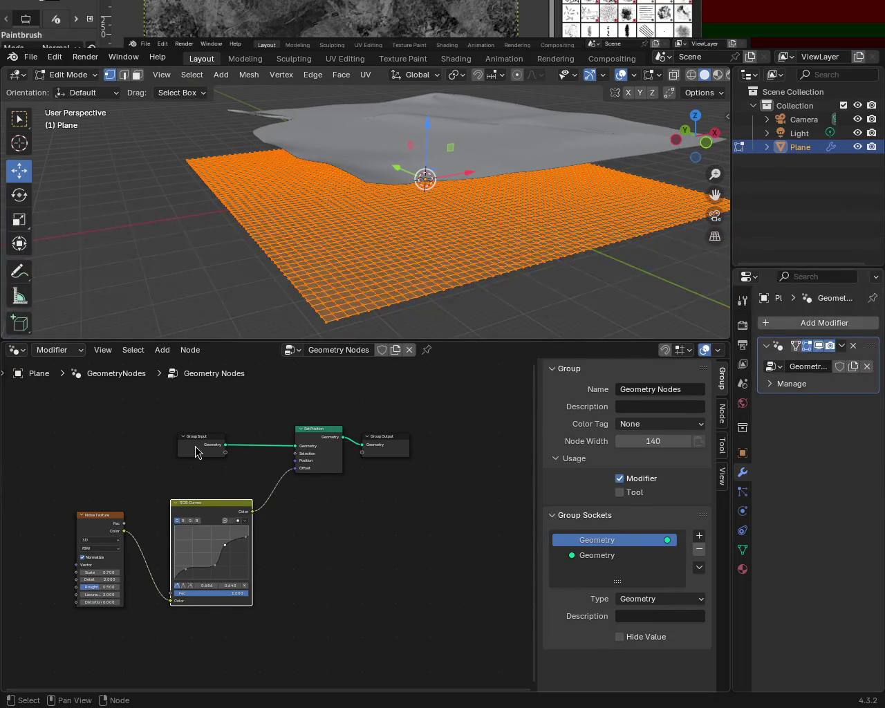
pyautogui.moveTo(195, 446); pyautogui.dragTo(179, 426)
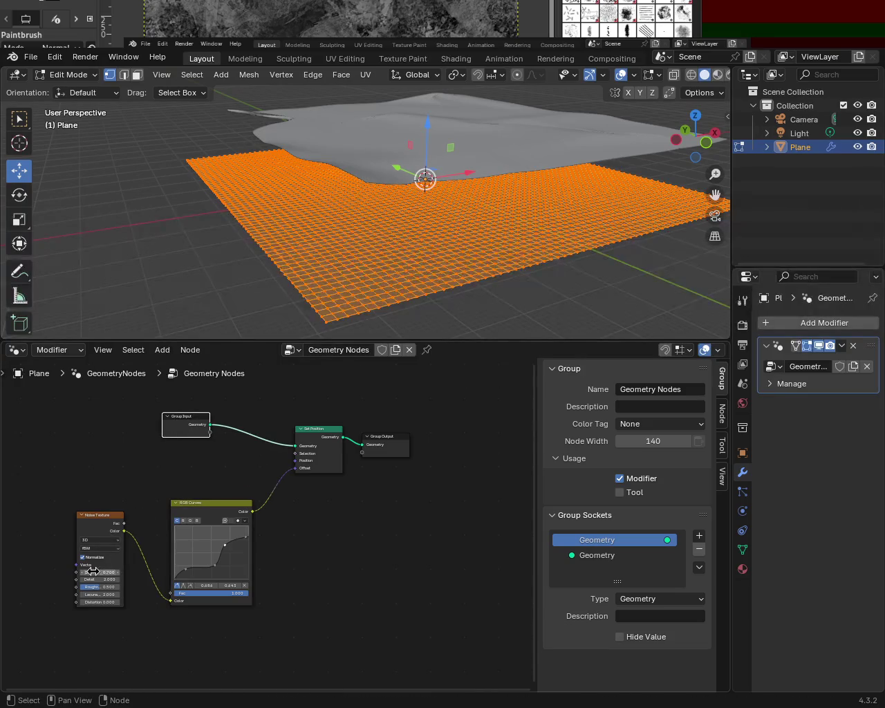
pyautogui.moveTo(93, 571); pyautogui.dragTo(156, 571)
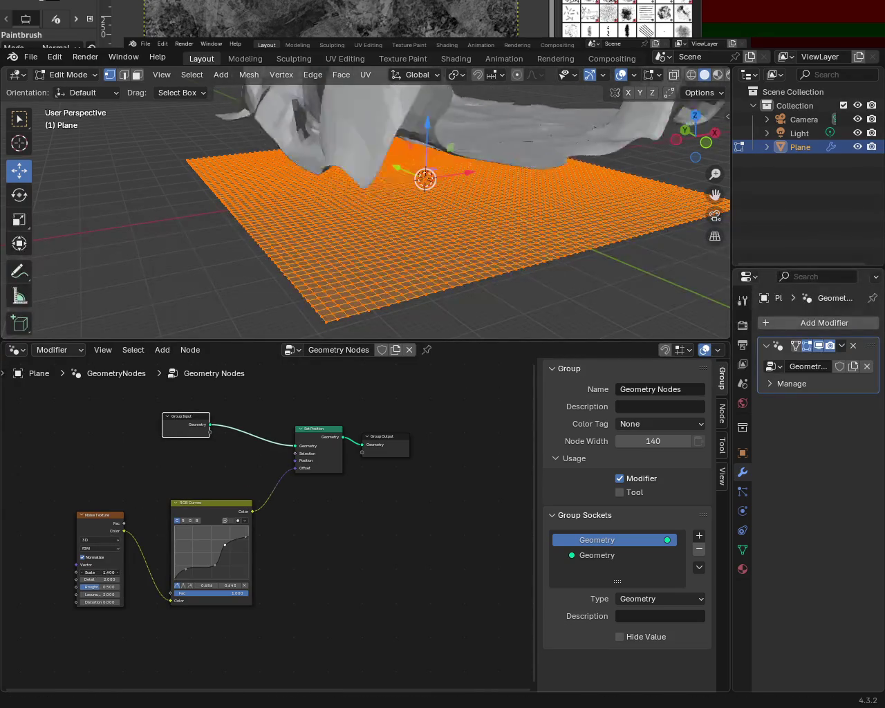
pyautogui.moveTo(100, 572); pyautogui.dragTo(93, 572)
pyautogui.moveTo(429, 295)
pyautogui.mouseDown(button='middle')
pyautogui.moveTo(348, 231)
pyautogui.moveTo(405, 286)
pyautogui.mouseUp(button='middle')
pyautogui.press('s')
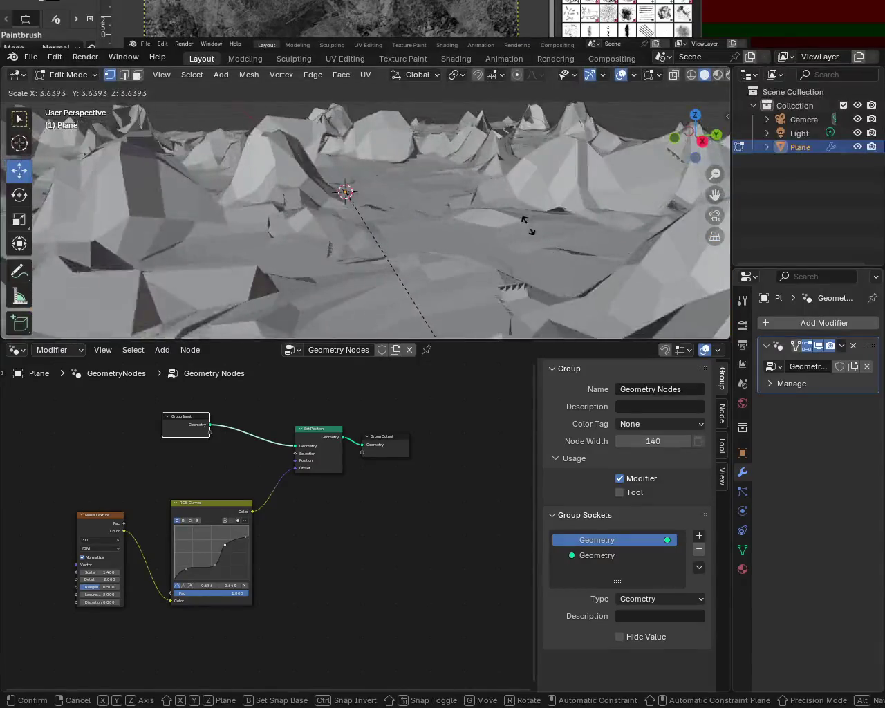
# Step: Confirm a uniform 3.639 scale on the terrain mesh and give the 3D view more room
pyautogui.click(522, 107)
pyautogui.scroll(-3, 473, 191)
pyautogui.moveTo(473, 190)
pyautogui.mouseDown(button='middle')
pyautogui.moveTo(338, 252)
pyautogui.moveTo(485, 159)
pyautogui.moveTo(378, 164)
pyautogui.mouseUp(button='middle')
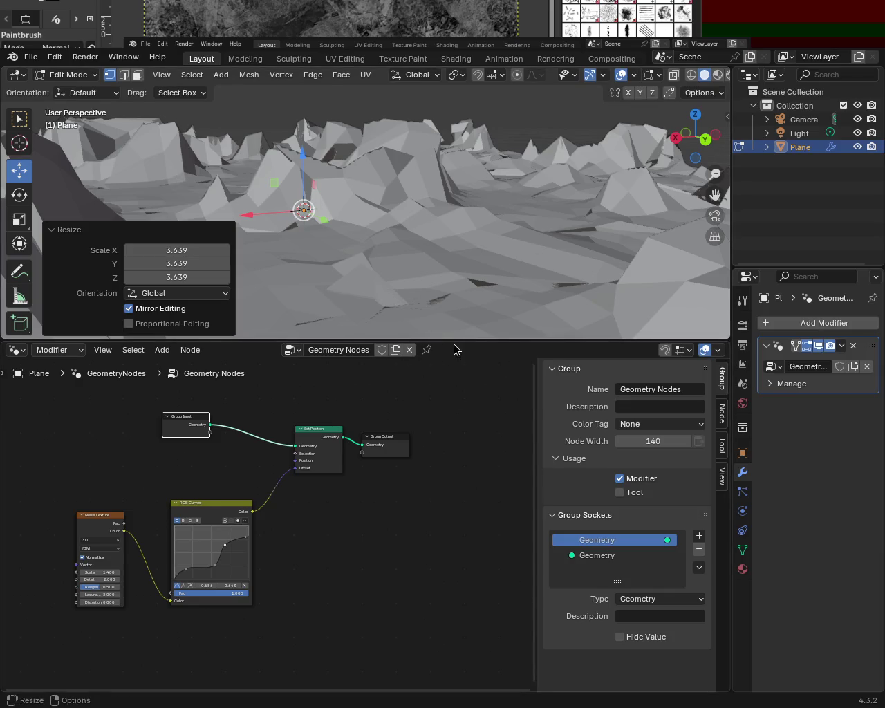
pyautogui.moveTo(456, 339); pyautogui.dragTo(470, 471)
pyautogui.moveTo(443, 443)
pyautogui.mouseDown(button='middle')
pyautogui.moveTo(303, 321)
pyautogui.moveTo(426, 295)
pyautogui.moveTo(459, 276)
pyautogui.mouseUp(button='middle')
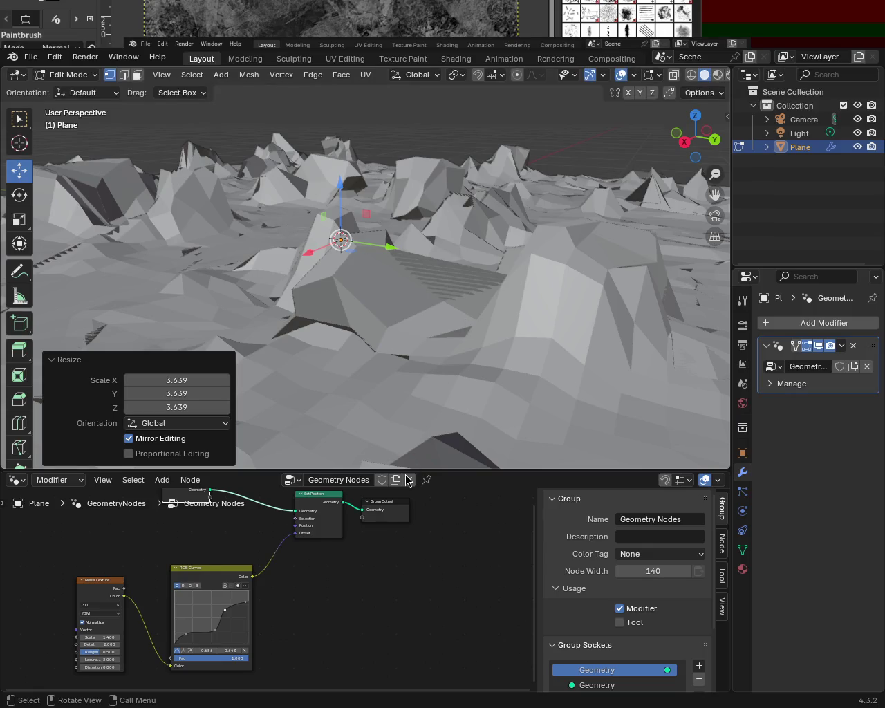
pyautogui.moveTo(450, 440)
pyautogui.mouseDown(button='middle')
pyautogui.moveTo(567, 315)
pyautogui.moveTo(529, 269)
pyautogui.moveTo(227, 293)
pyautogui.moveTo(112, 634)
pyautogui.mouseUp(button='middle')
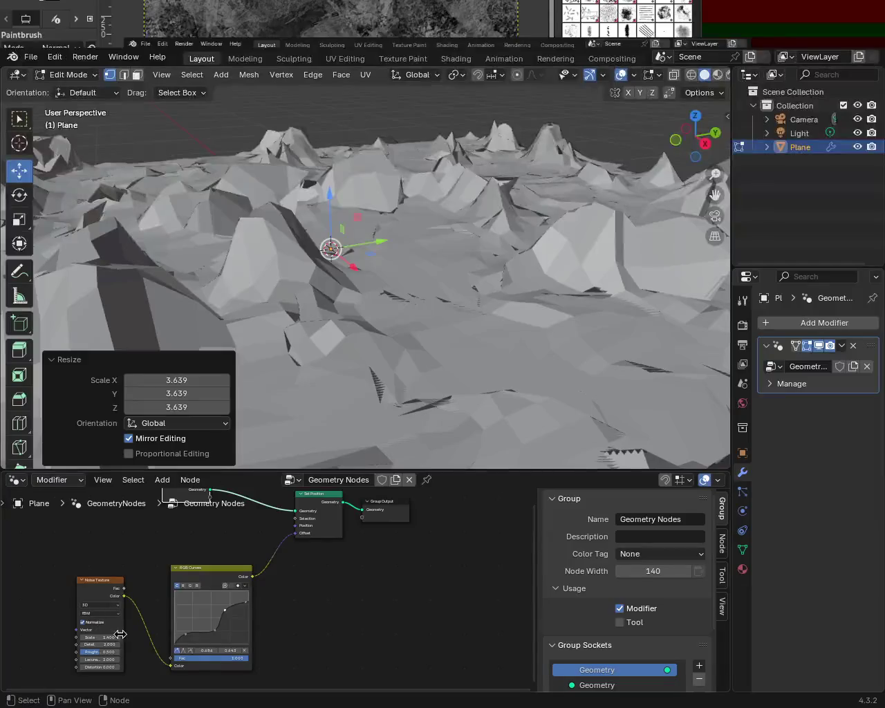
# Step: Add a low point to the RGB Curves height curve and flatten its middle for gentler hills
pyautogui.moveTo(228, 618)
pyautogui.mouseDown()
pyautogui.moveTo(225, 608)
pyautogui.moveTo(233, 615)
pyautogui.mouseUp()
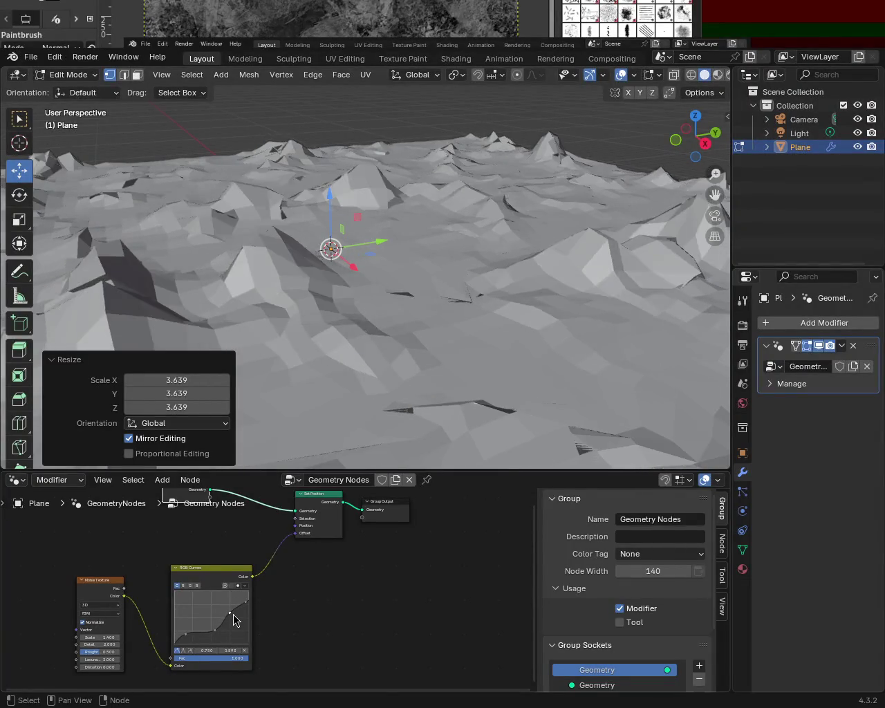
pyautogui.moveTo(332, 456)
pyautogui.mouseDown(button='middle')
pyautogui.moveTo(624, 263)
pyautogui.moveTo(325, 233)
pyautogui.moveTo(388, 251)
pyautogui.moveTo(387, 228)
pyautogui.mouseUp(button='middle')
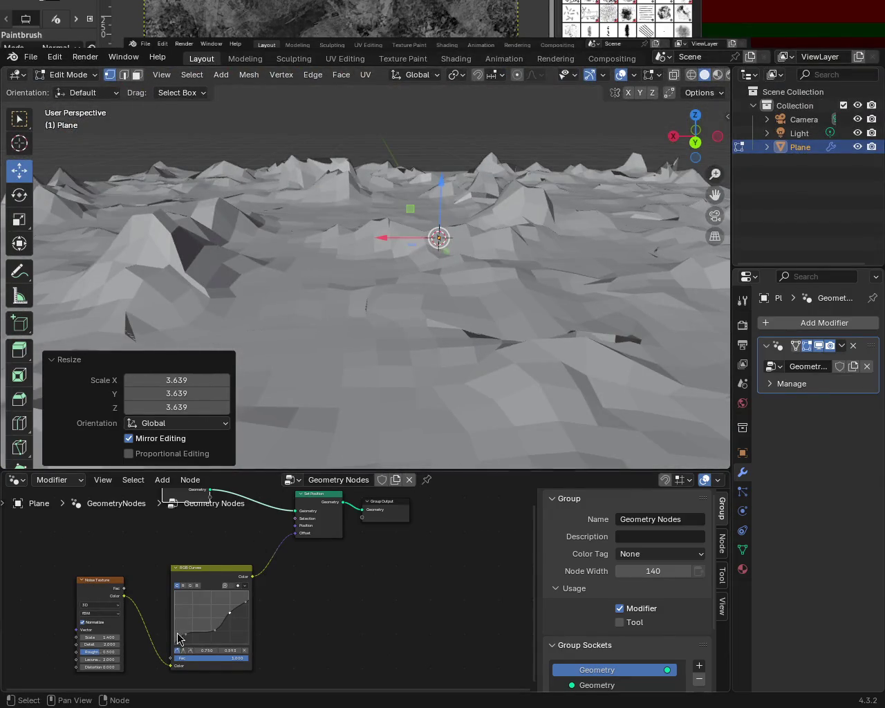
pyautogui.moveTo(186, 633); pyautogui.dragTo(210, 628)
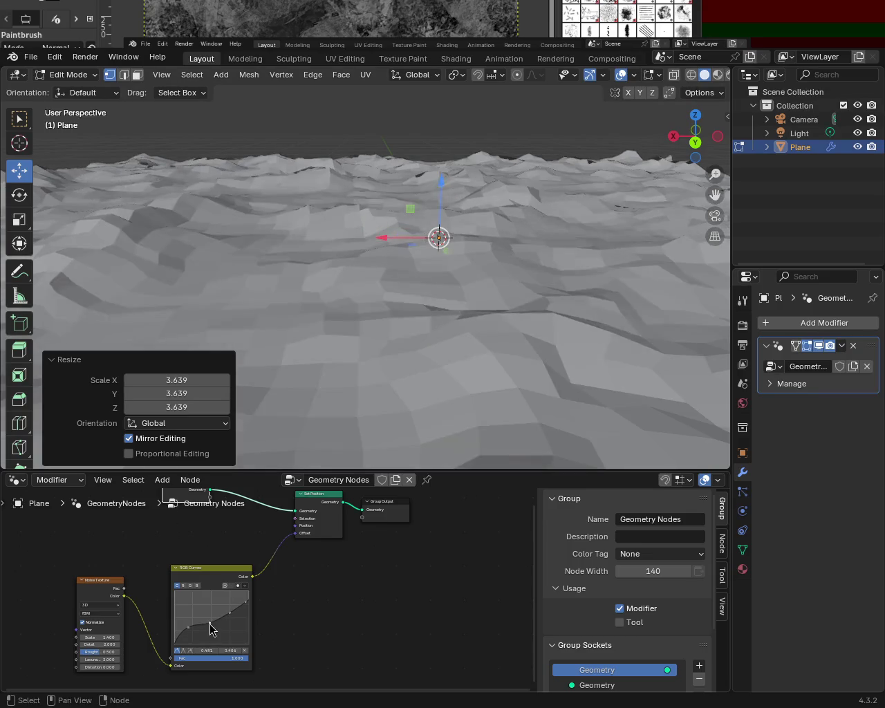
pyautogui.moveTo(302, 352)
pyautogui.mouseDown(button='middle')
pyautogui.moveTo(540, 322)
pyautogui.moveTo(601, 331)
pyautogui.moveTo(408, 290)
pyautogui.moveTo(596, 285)
pyautogui.moveTo(598, 295)
pyautogui.moveTo(533, 307)
pyautogui.moveTo(468, 291)
pyautogui.moveTo(347, 300)
pyautogui.moveTo(277, 285)
pyautogui.moveTo(192, 306)
pyautogui.moveTo(345, 277)
pyautogui.moveTo(290, 284)
pyautogui.moveTo(289, 292)
pyautogui.moveTo(250, 279)
pyautogui.moveTo(244, 320)
pyautogui.mouseUp(button='middle')
pyautogui.moveTo(210, 623); pyautogui.dragTo(209, 628)
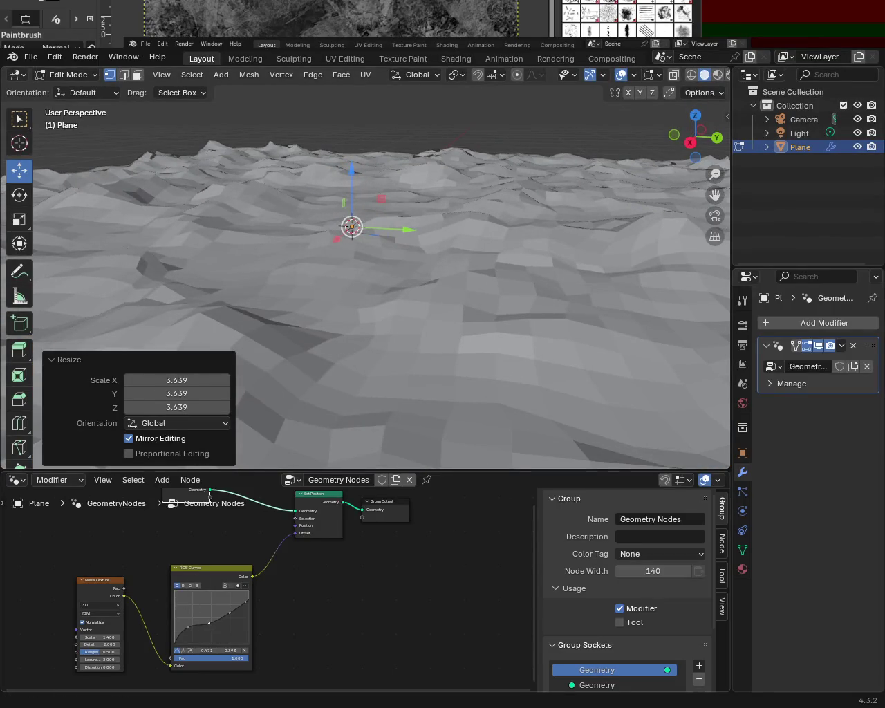
pyautogui.moveTo(442, 277)
pyautogui.mouseDown(button='middle')
pyautogui.moveTo(516, 251)
pyautogui.moveTo(562, 277)
pyautogui.moveTo(367, 248)
pyautogui.moveTo(176, 249)
pyautogui.moveTo(160, 270)
pyautogui.moveTo(133, 244)
pyautogui.moveTo(228, 256)
pyautogui.mouseUp(button='middle')
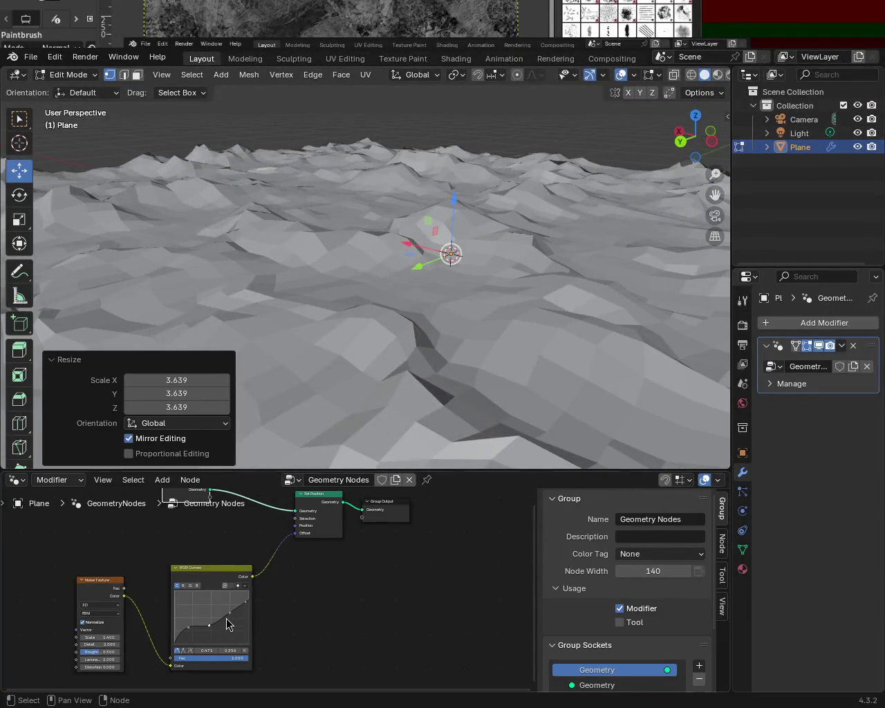
pyautogui.moveTo(231, 620); pyautogui.dragTo(233, 603)
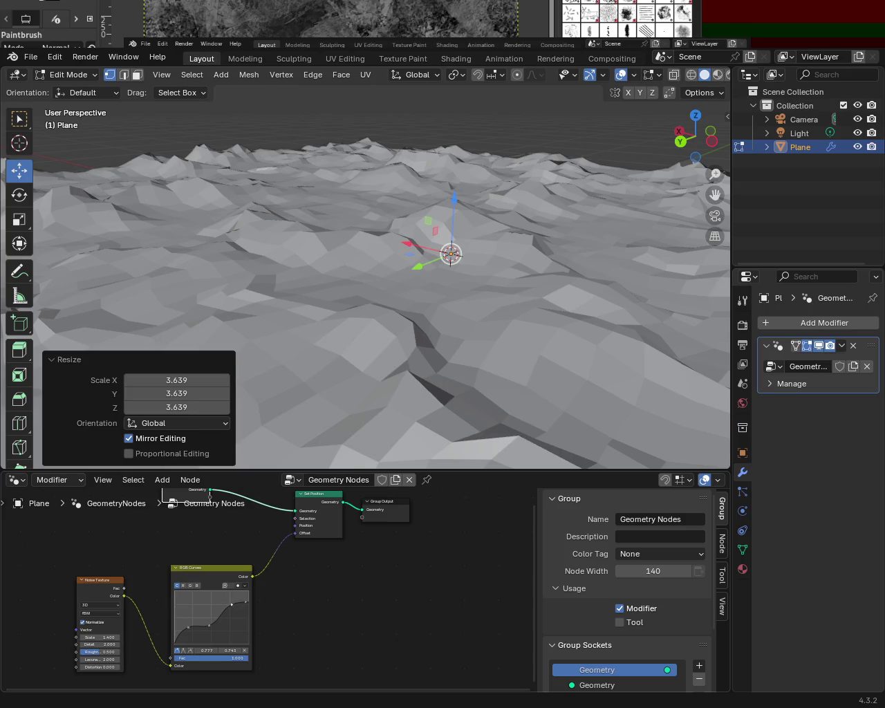
pyautogui.moveTo(331, 169)
pyautogui.mouseDown(button='middle')
pyautogui.moveTo(474, 166)
pyautogui.moveTo(575, 185)
pyautogui.moveTo(488, 193)
pyautogui.mouseUp(button='middle')
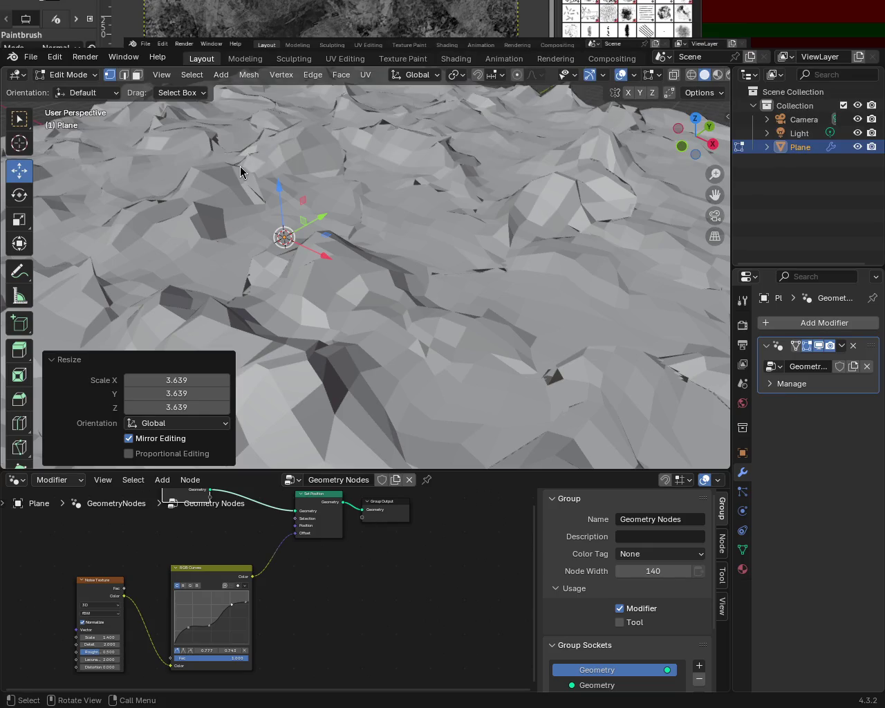
# Step: Drag the top RGB Curves point to 1.000 / 0.925 and inspect the raised peaks
pyautogui.moveTo(447, 302)
pyautogui.mouseDown(button='middle')
pyautogui.moveTo(332, 276)
pyautogui.moveTo(435, 312)
pyautogui.moveTo(387, 276)
pyautogui.moveTo(325, 251)
pyautogui.moveTo(532, 247)
pyautogui.moveTo(640, 259)
pyautogui.moveTo(567, 233)
pyautogui.moveTo(549, 275)
pyautogui.moveTo(525, 277)
pyautogui.moveTo(284, 211)
pyautogui.moveTo(231, 233)
pyautogui.moveTo(316, 241)
pyautogui.moveTo(266, 238)
pyautogui.moveTo(257, 249)
pyautogui.mouseUp(button='middle')
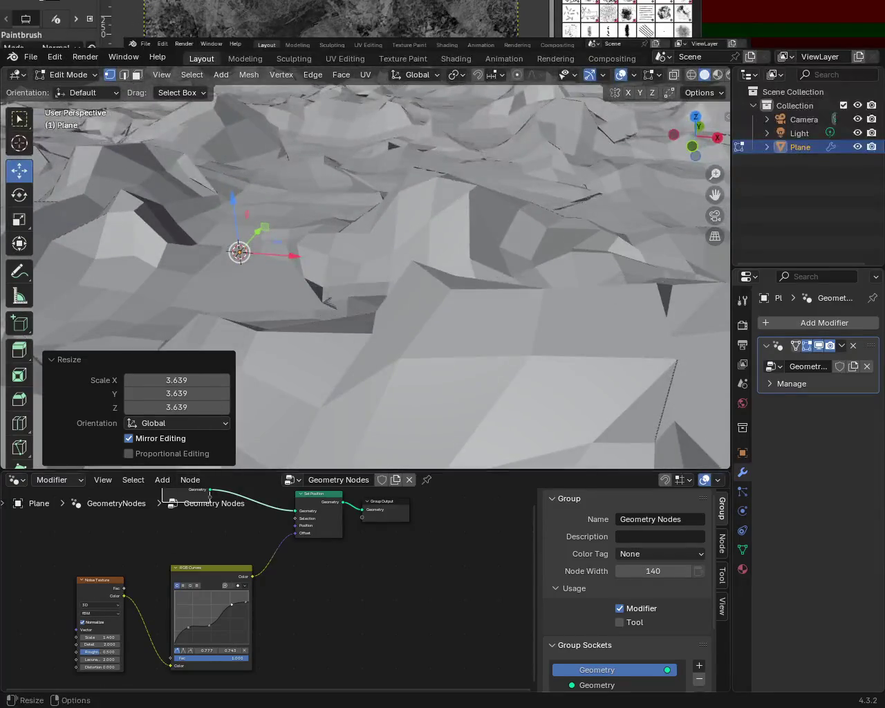
pyautogui.moveTo(247, 610); pyautogui.dragTo(247, 593)
pyautogui.moveTo(502, 314)
pyautogui.mouseDown(button='middle')
pyautogui.moveTo(334, 341)
pyautogui.moveTo(425, 293)
pyautogui.moveTo(507, 277)
pyautogui.mouseUp(button='middle')
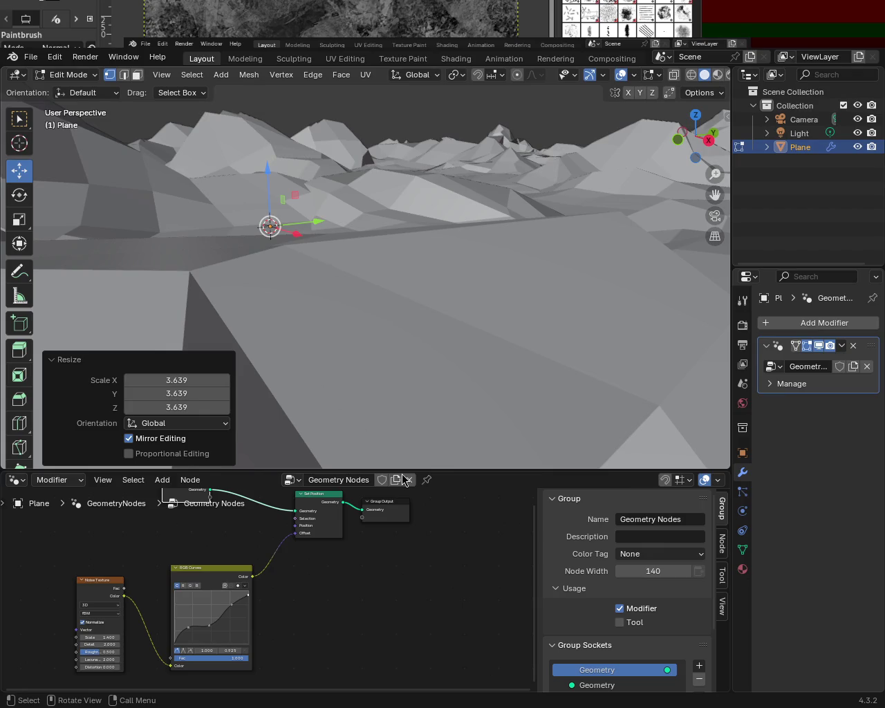
pyautogui.moveTo(438, 296)
pyautogui.mouseDown(button='middle')
pyautogui.moveTo(415, 274)
pyautogui.moveTo(424, 315)
pyautogui.moveTo(389, 258)
pyautogui.moveTo(326, 272)
pyautogui.moveTo(407, 233)
pyautogui.moveTo(433, 239)
pyautogui.moveTo(403, 296)
pyautogui.moveTo(527, 302)
pyautogui.moveTo(407, 300)
pyautogui.moveTo(403, 272)
pyautogui.mouseUp(button='middle')
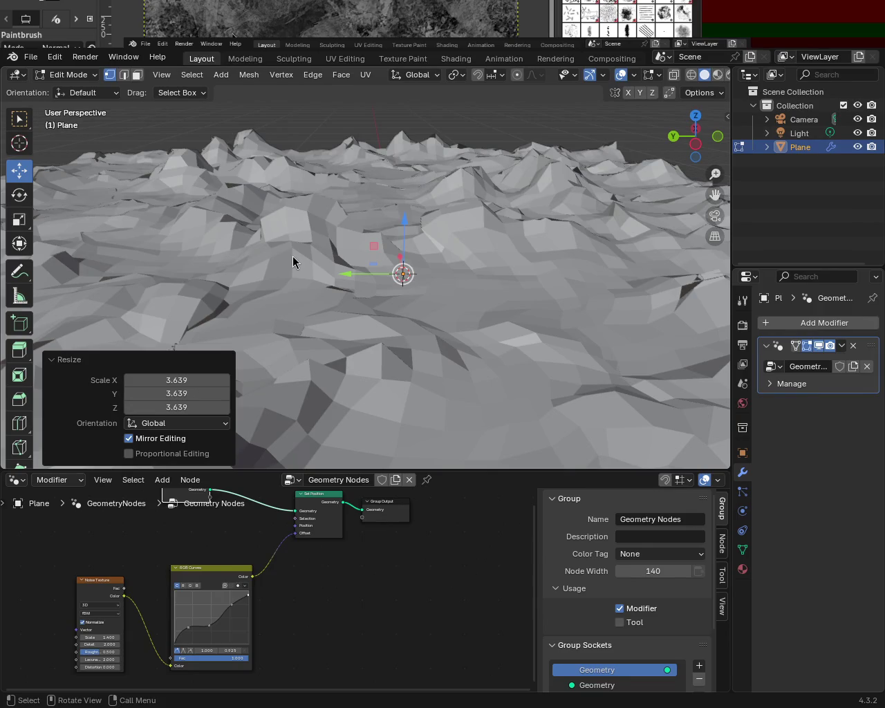
pyautogui.moveTo(340, 412)
pyautogui.mouseDown(button='middle')
pyautogui.moveTo(352, 295)
pyautogui.moveTo(522, 341)
pyautogui.moveTo(457, 311)
pyautogui.moveTo(476, 312)
pyautogui.moveTo(475, 361)
pyautogui.moveTo(405, 343)
pyautogui.moveTo(444, 256)
pyautogui.moveTo(424, 293)
pyautogui.moveTo(541, 294)
pyautogui.moveTo(373, 241)
pyautogui.moveTo(431, 241)
pyautogui.moveTo(421, 269)
pyautogui.moveTo(241, 261)
pyautogui.mouseUp(button='middle')
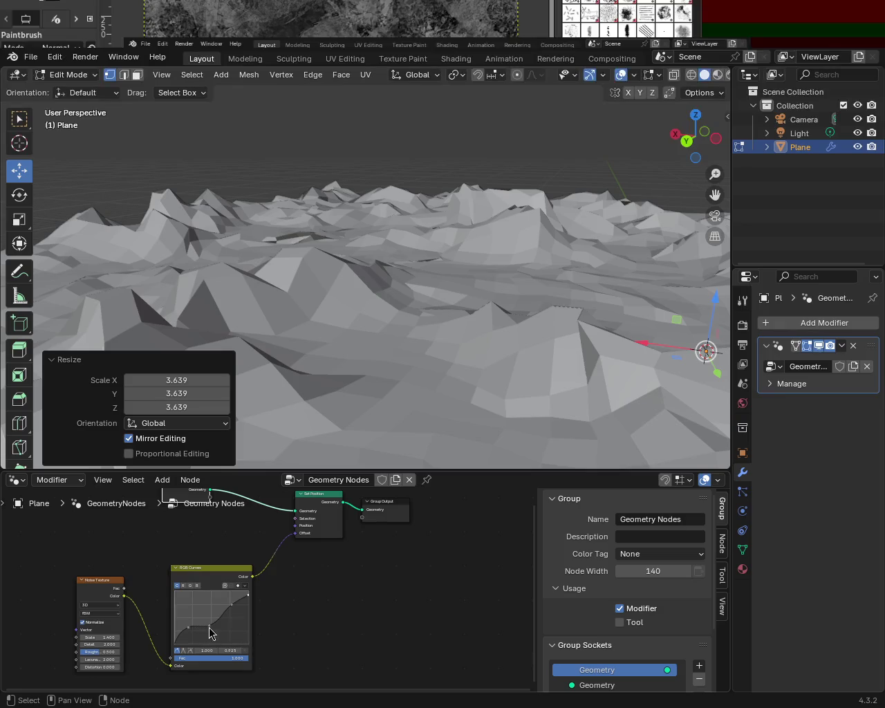
# Step: Nudge the low curve point and raise an upper curve point to 0.793 / 0.743
pyautogui.moveTo(212, 632); pyautogui.dragTo(212, 628)
pyautogui.moveTo(419, 343); pyautogui.dragTo(479, 239, button='middle')
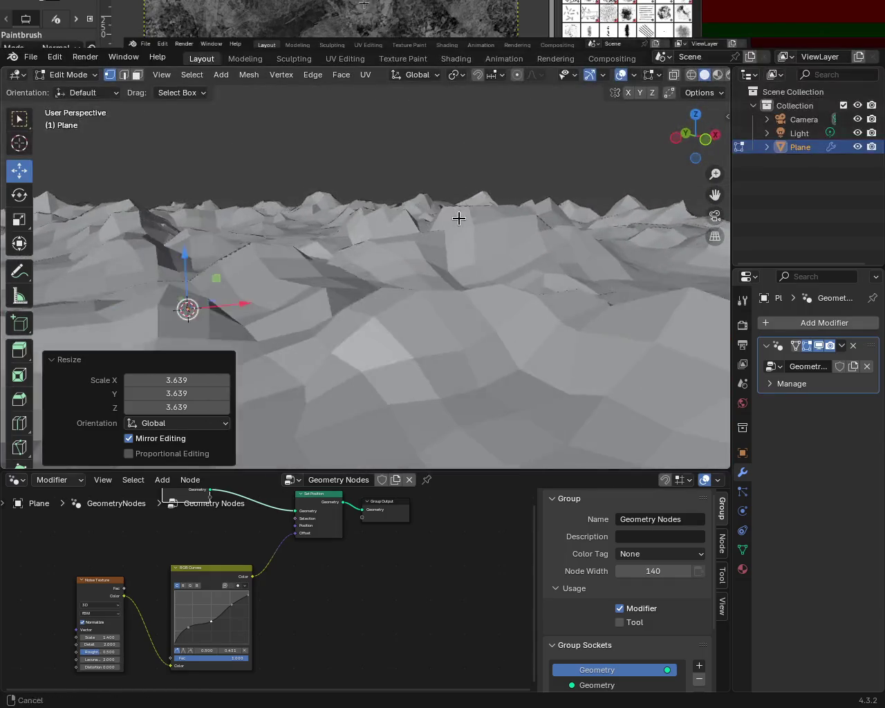
pyautogui.moveTo(467, 217); pyautogui.dragTo(421, 224, button='middle')
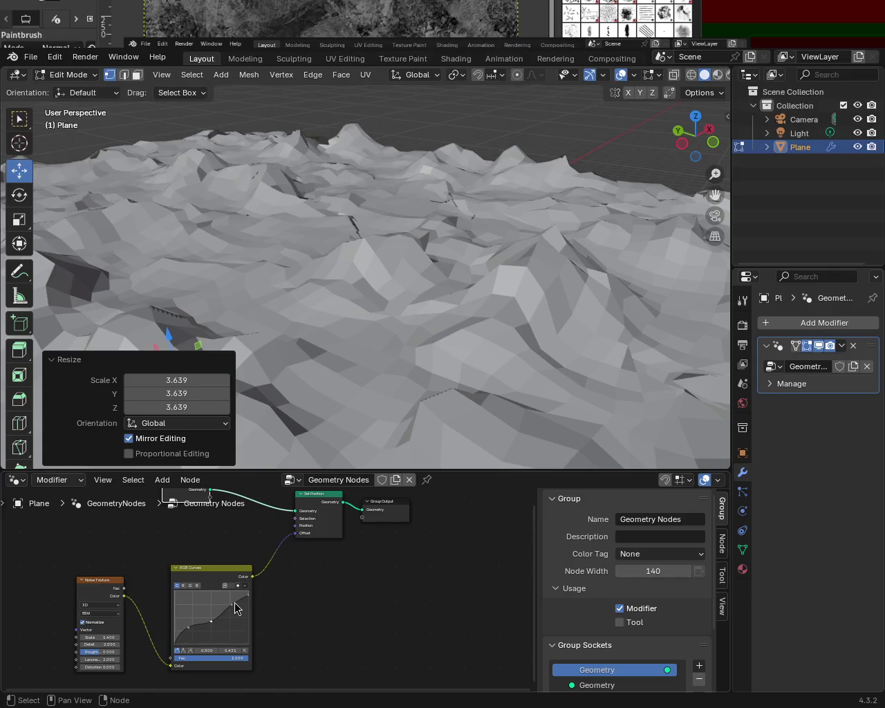
pyautogui.moveTo(235, 608); pyautogui.dragTo(236, 607)
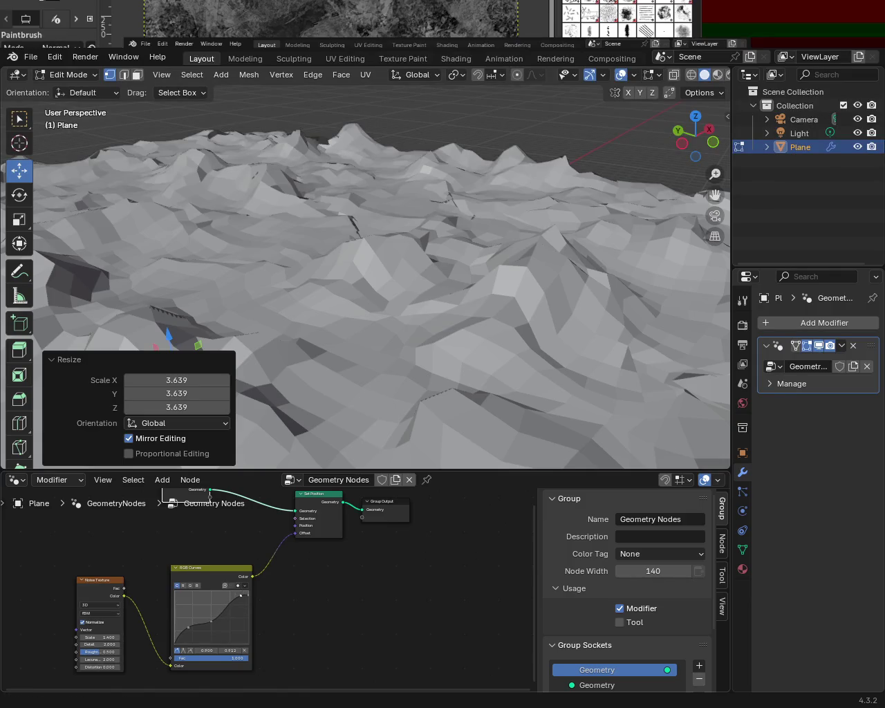
pyautogui.moveTo(513, 179)
pyautogui.mouseDown(button='middle')
pyautogui.moveTo(434, 174)
pyautogui.moveTo(415, 355)
pyautogui.mouseUp(button='middle')
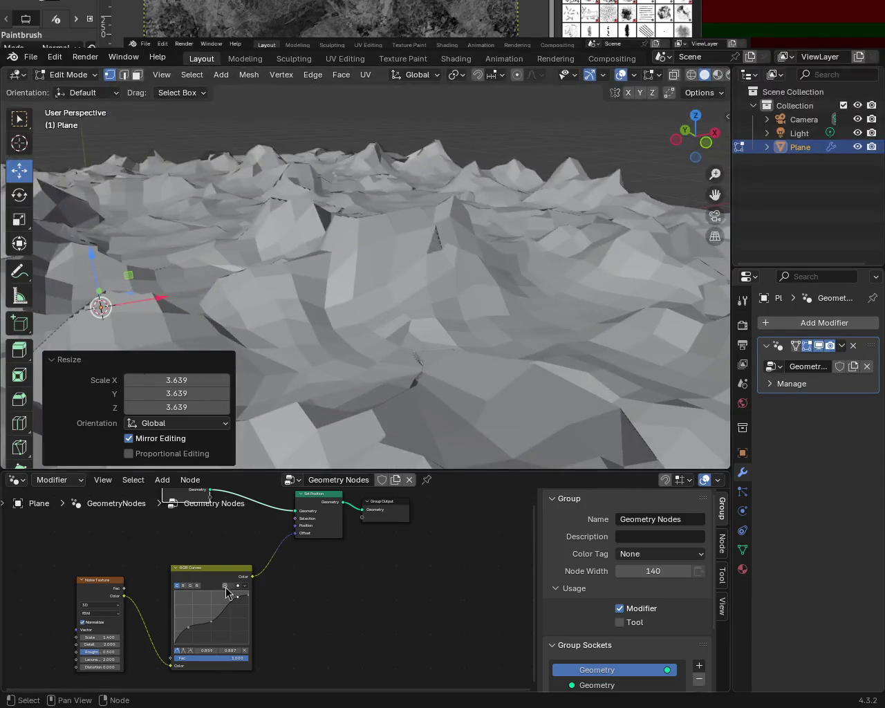
pyautogui.moveTo(237, 601); pyautogui.dragTo(224, 606)
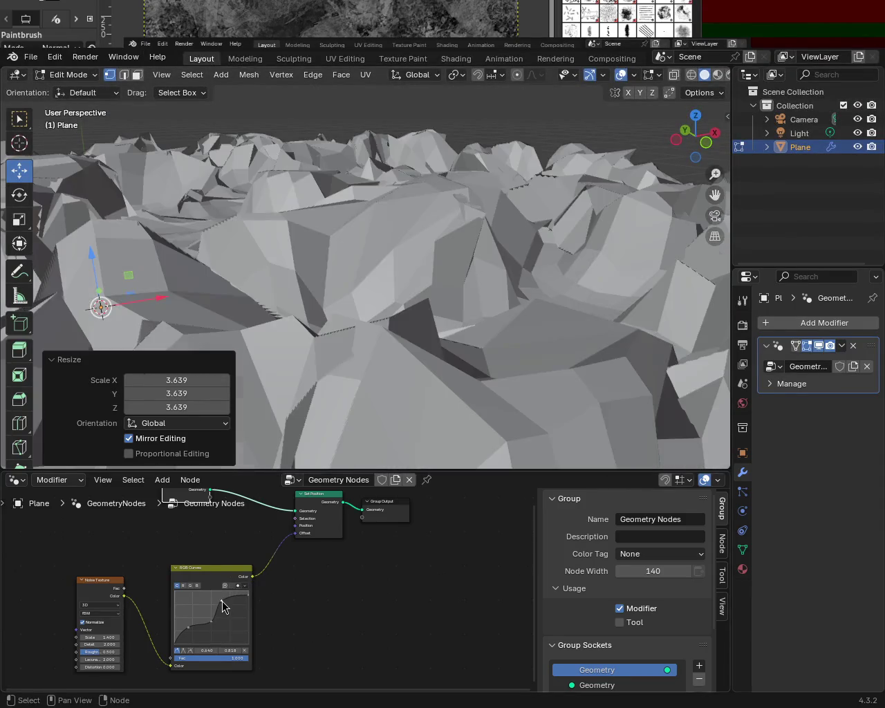
pyautogui.moveTo(320, 232); pyautogui.dragTo(432, 222, button='middle')
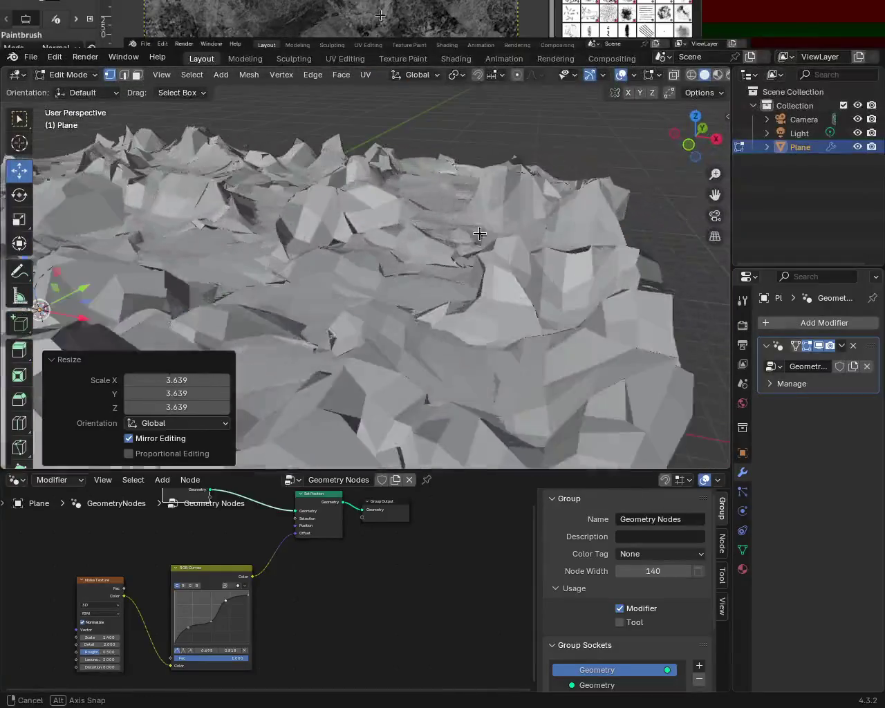
pyautogui.moveTo(431, 222); pyautogui.dragTo(403, 231, button='middle')
# Step: Rework the upper and lower-left curve points, leaving a point at 0.759 / 0.793
pyautogui.moveTo(228, 604)
pyautogui.mouseDown()
pyautogui.moveTo(238, 596)
pyautogui.moveTo(213, 630)
pyautogui.moveTo(221, 627)
pyautogui.mouseUp()
pyautogui.moveTo(447, 230)
pyautogui.mouseDown(button='middle')
pyautogui.moveTo(233, 223)
pyautogui.moveTo(377, 240)
pyautogui.mouseUp(button='middle')
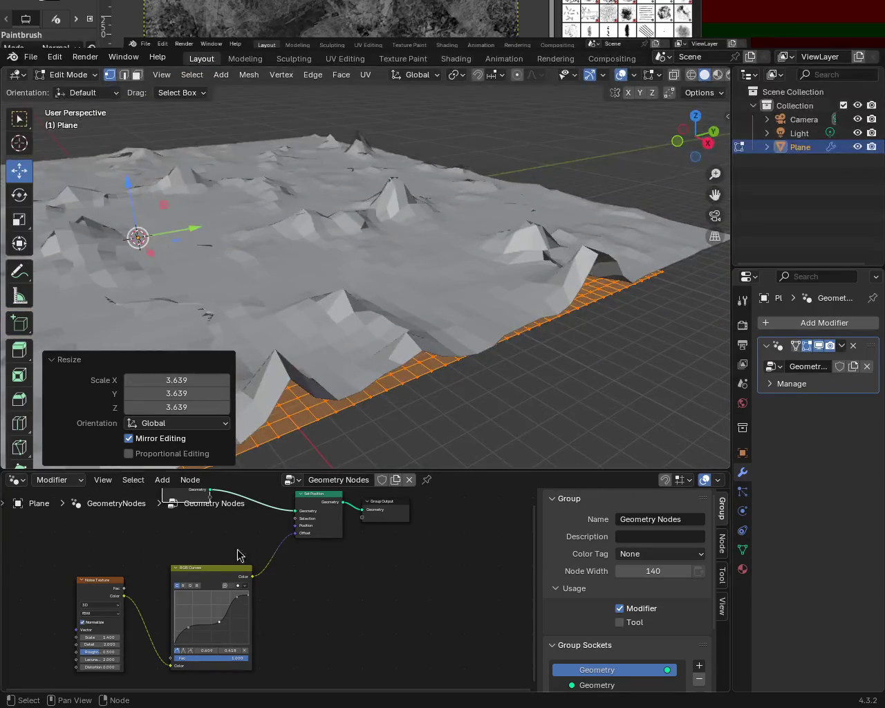
pyautogui.moveTo(233, 600)
pyautogui.mouseDown()
pyautogui.moveTo(226, 602)
pyautogui.moveTo(233, 597)
pyautogui.mouseUp()
pyautogui.moveTo(311, 228)
pyautogui.mouseDown(button='middle')
pyautogui.moveTo(353, 232)
pyautogui.moveTo(375, 251)
pyautogui.mouseUp(button='middle')
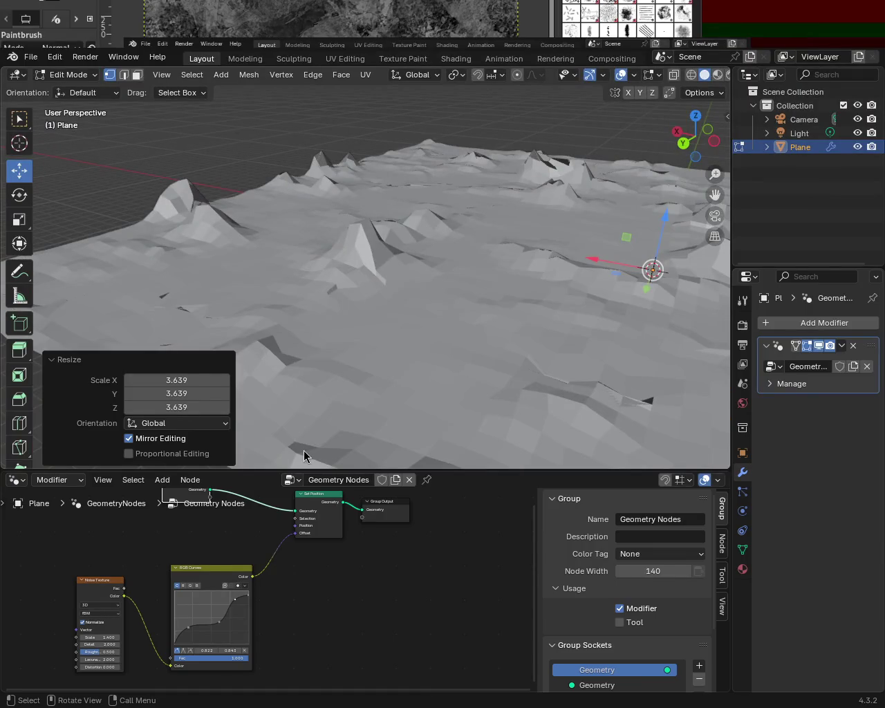
pyautogui.moveTo(249, 600); pyautogui.dragTo(234, 606)
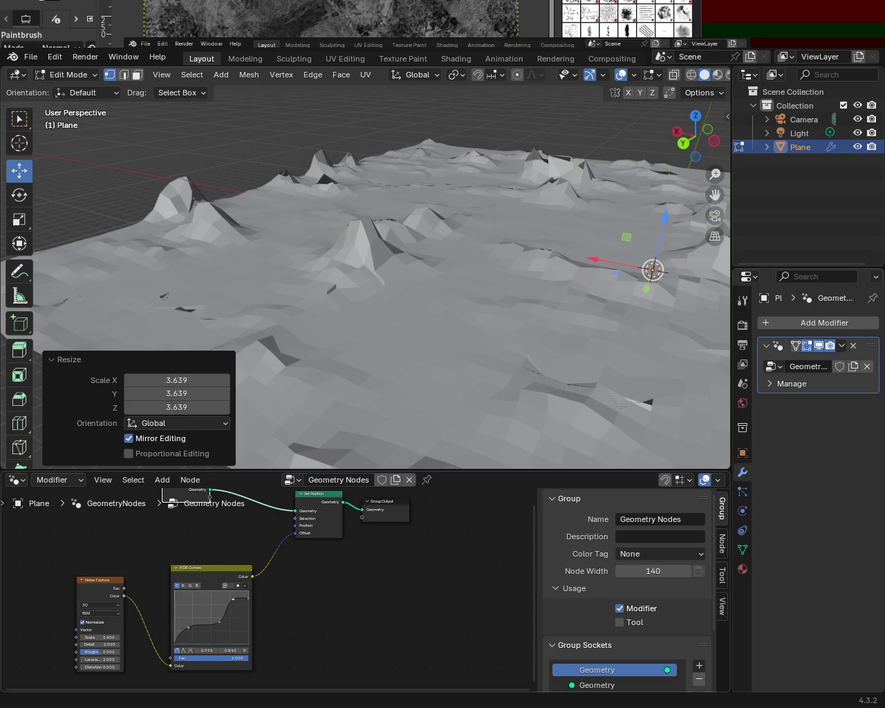
pyautogui.moveTo(462, 386)
pyautogui.mouseDown(button='middle')
pyautogui.moveTo(607, 348)
pyautogui.moveTo(555, 403)
pyautogui.mouseUp(button='middle')
pyautogui.moveTo(230, 605); pyautogui.dragTo(228, 611)
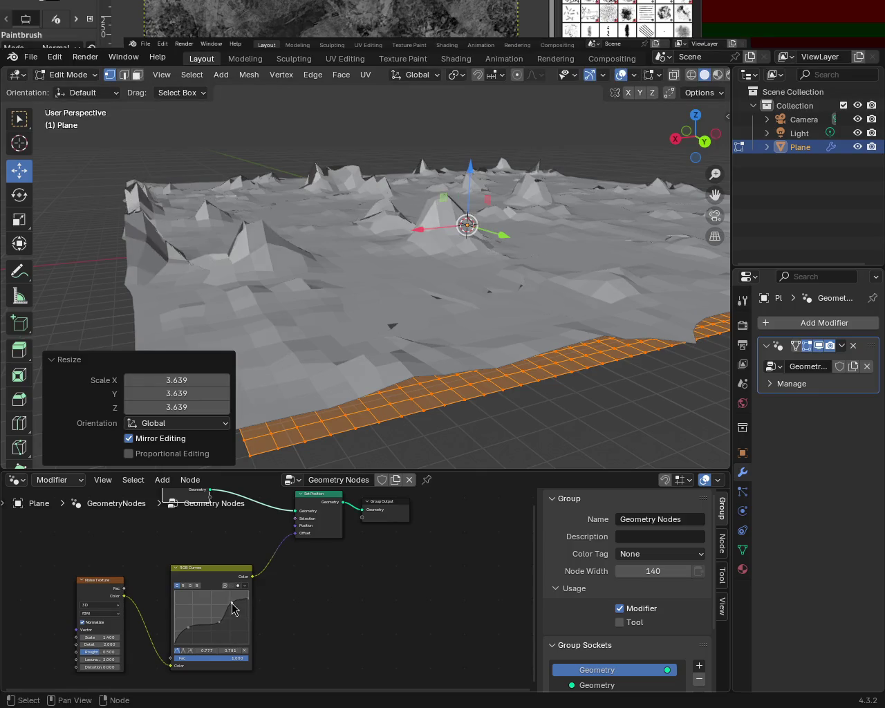
pyautogui.click(188, 627)
pyautogui.moveTo(183, 627)
pyautogui.mouseDown()
pyautogui.moveTo(216, 632)
pyautogui.moveTo(231, 602)
pyautogui.mouseUp()
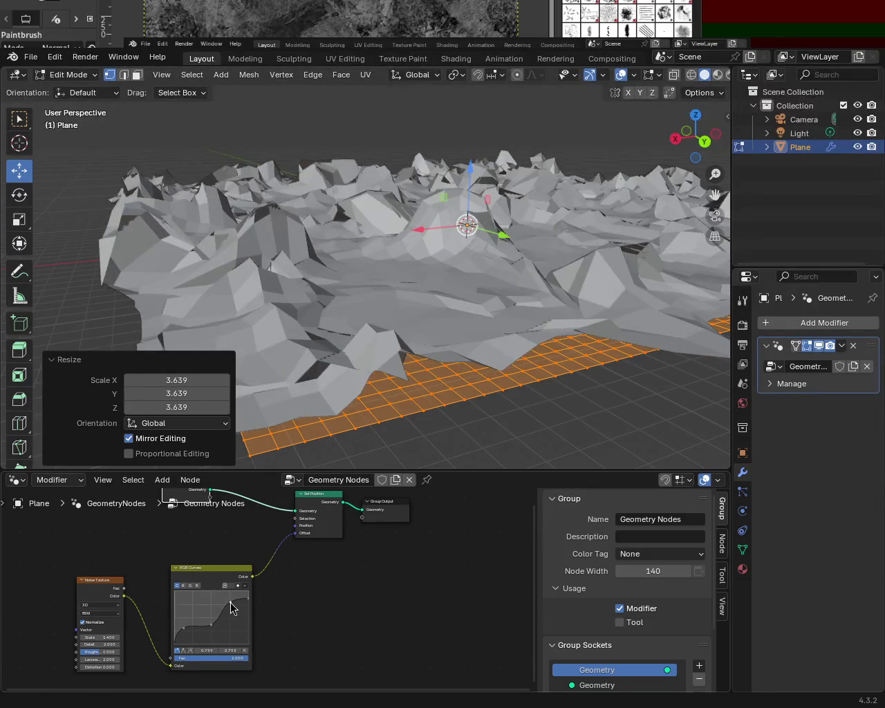
pyautogui.moveTo(280, 456)
pyautogui.mouseDown(button='middle')
pyautogui.moveTo(432, 212)
pyautogui.moveTo(316, 246)
pyautogui.moveTo(489, 279)
pyautogui.moveTo(353, 192)
pyautogui.moveTo(471, 177)
pyautogui.moveTo(415, 229)
pyautogui.moveTo(387, 207)
pyautogui.moveTo(444, 216)
pyautogui.moveTo(455, 270)
pyautogui.moveTo(128, 286)
pyautogui.moveTo(48, 279)
pyautogui.moveTo(381, 270)
pyautogui.moveTo(467, 285)
pyautogui.mouseUp(button='middle')
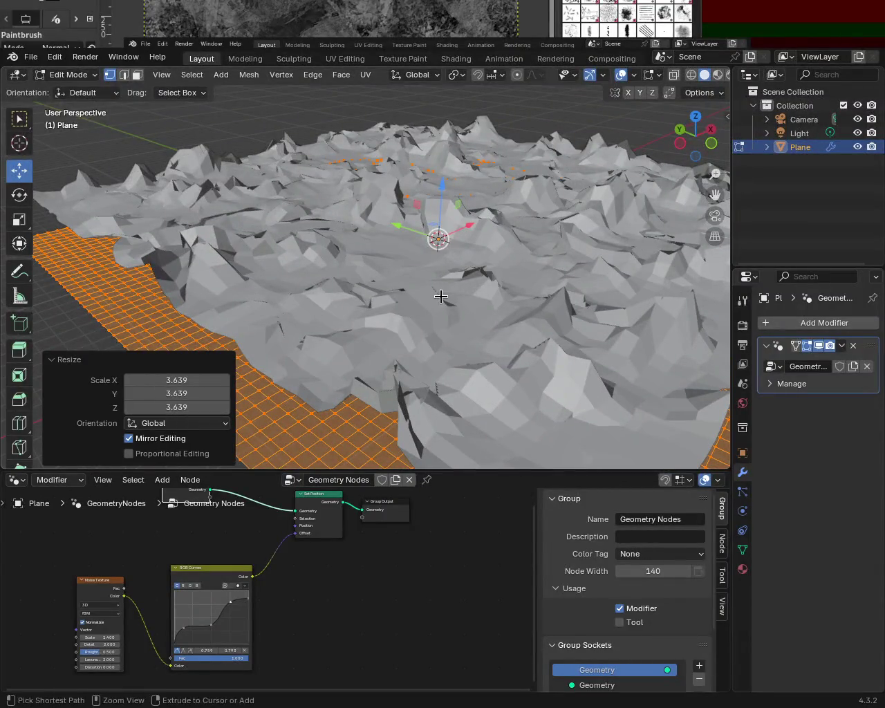
# Step: Subdivide the terrain mesh repeatedly and add a low RGB Curves point near 0.231 / 0.263
pyautogui.hotkey('ctrl', 'e')
pyautogui.press('u')
pyautogui.hotkey('ctrl', 'e')
pyautogui.press('u')
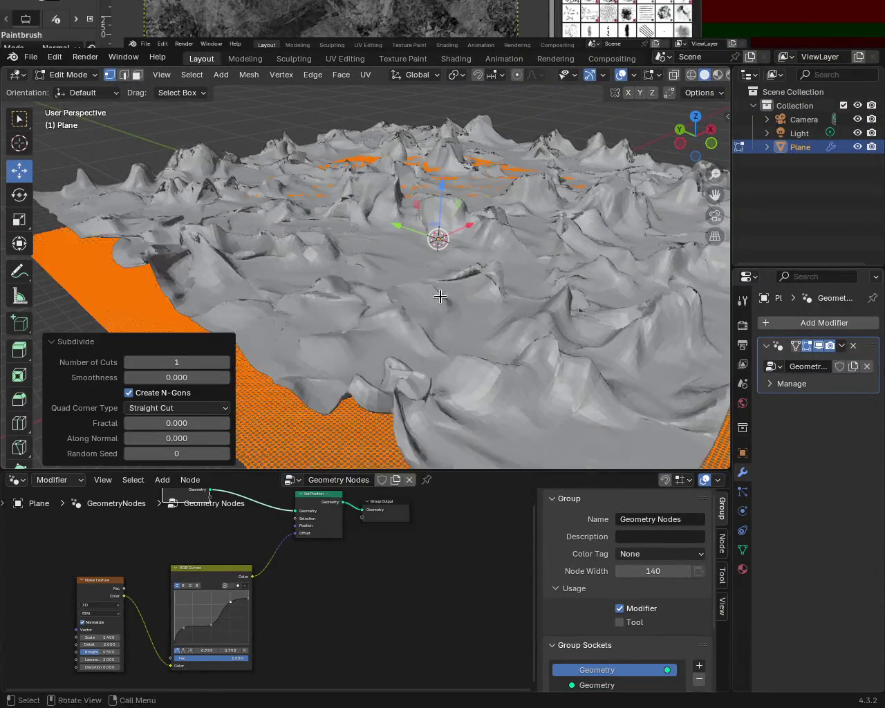
pyautogui.hotkey('ctrl', 'e')
pyautogui.moveTo(481, 309)
pyautogui.mouseDown(button='middle')
pyautogui.moveTo(345, 312)
pyautogui.moveTo(373, 304)
pyautogui.moveTo(436, 327)
pyautogui.moveTo(246, 322)
pyautogui.moveTo(322, 302)
pyautogui.moveTo(383, 312)
pyautogui.moveTo(402, 344)
pyautogui.moveTo(452, 330)
pyautogui.moveTo(421, 320)
pyautogui.moveTo(540, 341)
pyautogui.moveTo(512, 345)
pyautogui.mouseUp(button='middle')
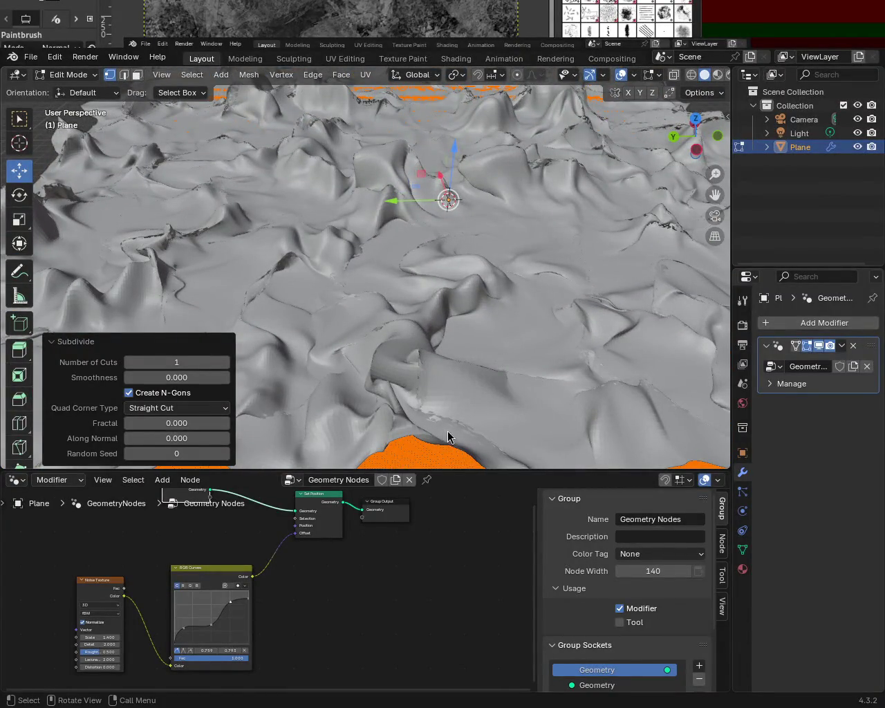
pyautogui.moveTo(207, 628)
pyautogui.mouseDown()
pyautogui.moveTo(199, 626)
pyautogui.moveTo(221, 631)
pyautogui.mouseUp()
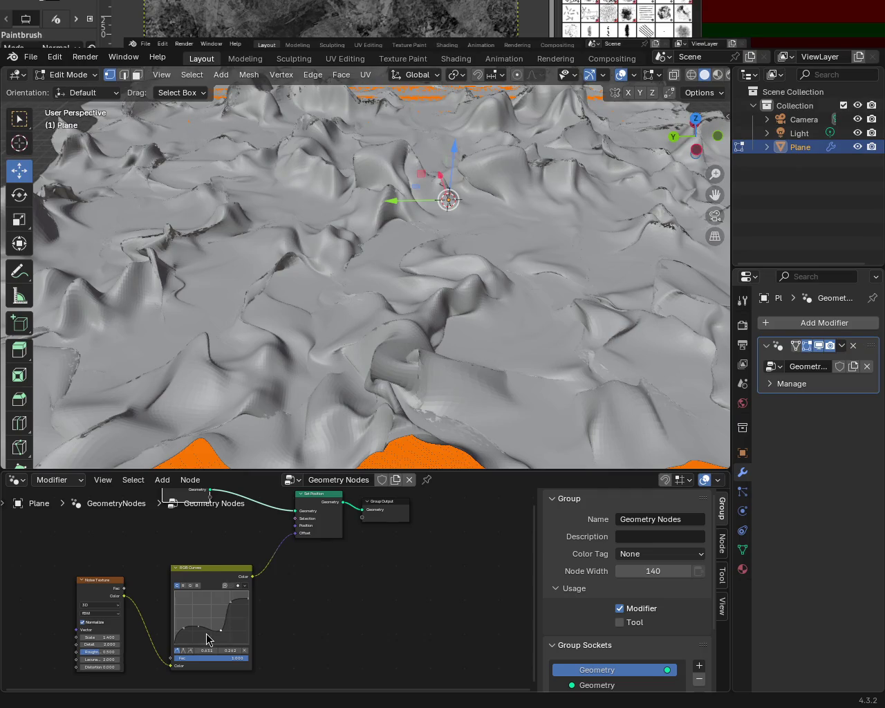
# Step: Add curve points and pull the leftmost and low points down to flatten the lowlands
pyautogui.click(198, 631)
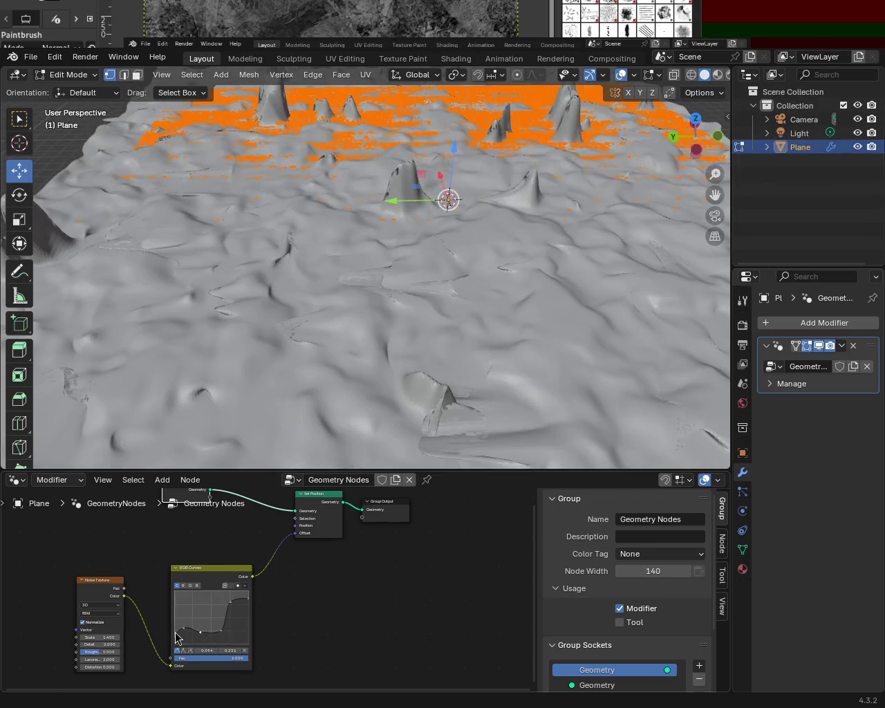
pyautogui.moveTo(178, 631); pyautogui.dragTo(183, 636)
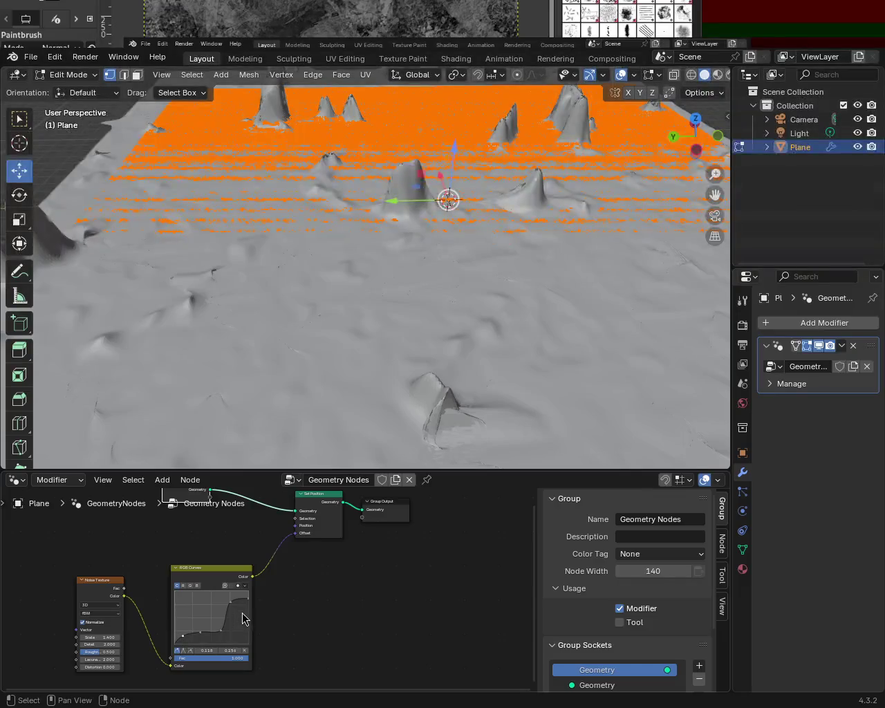
pyautogui.moveTo(232, 603); pyautogui.dragTo(248, 604)
pyautogui.moveTo(443, 291)
pyautogui.mouseDown(button='middle')
pyautogui.moveTo(450, 282)
pyautogui.moveTo(375, 366)
pyautogui.mouseUp(button='middle')
pyautogui.click(221, 630)
pyautogui.moveTo(218, 639); pyautogui.dragTo(220, 626)
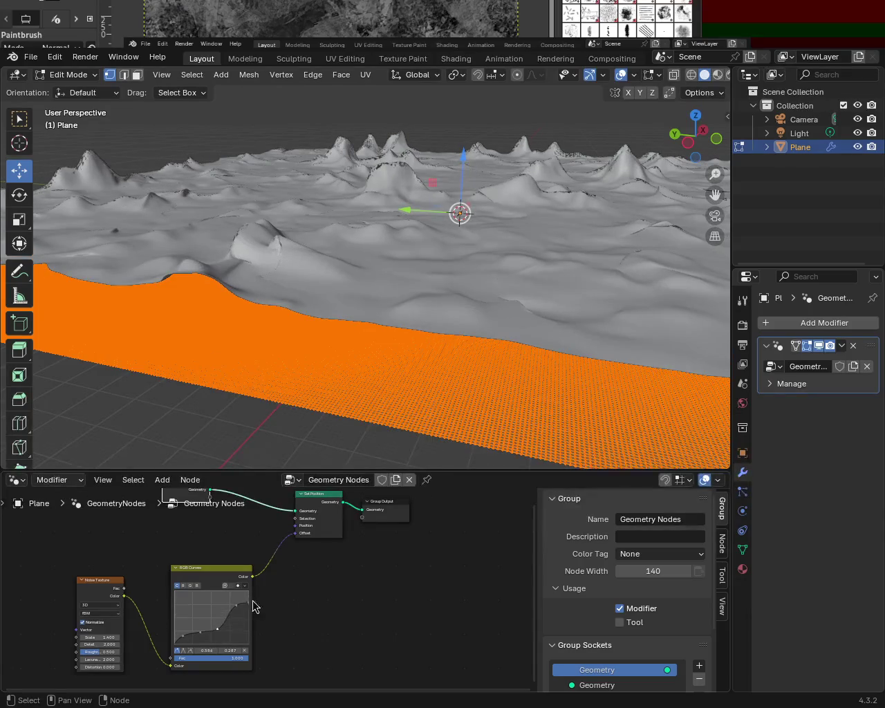
# Step: Add an upper curve point and set it to 0.759 / 0.631 for smooth rounded hills
pyautogui.click(236, 605)
pyautogui.moveTo(227, 604); pyautogui.dragTo(232, 617)
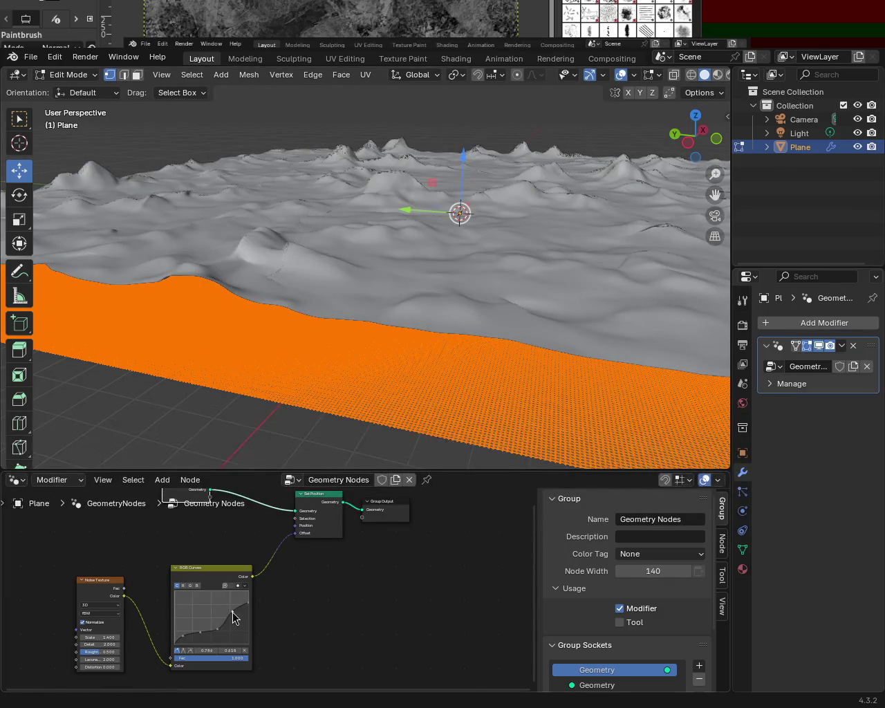
pyautogui.moveTo(232, 616); pyautogui.dragTo(232, 606)
pyautogui.moveTo(401, 361)
pyautogui.mouseDown(button='middle')
pyautogui.moveTo(463, 217)
pyautogui.moveTo(454, 255)
pyautogui.moveTo(428, 290)
pyautogui.mouseUp(button='middle')
pyautogui.moveTo(231, 609); pyautogui.dragTo(231, 613)
pyautogui.moveTo(428, 360)
pyautogui.mouseDown(button='middle')
pyautogui.moveTo(376, 260)
pyautogui.moveTo(557, 280)
pyautogui.mouseUp(button='middle')
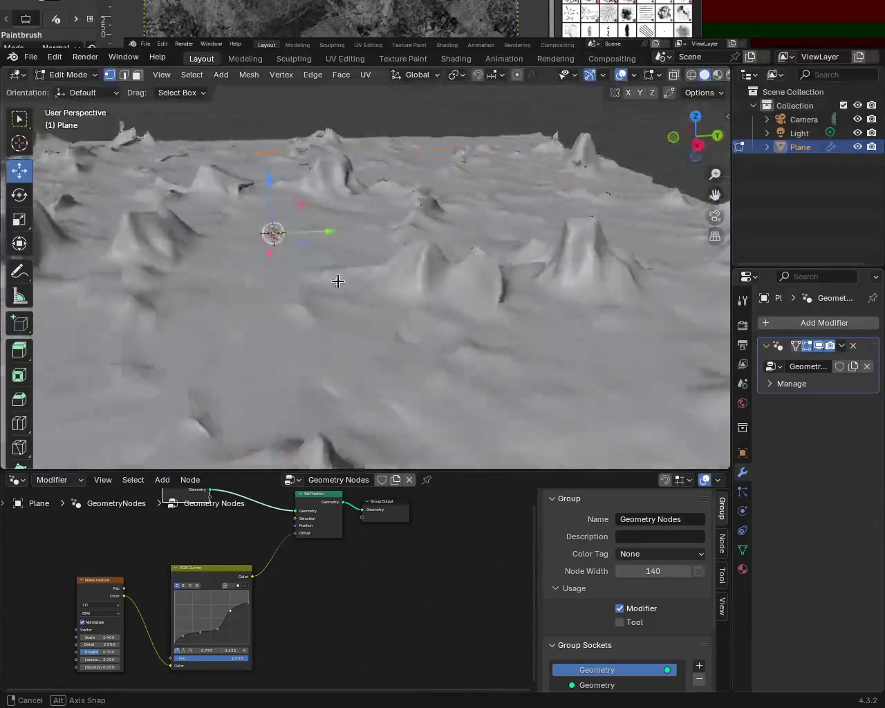
pyautogui.moveTo(557, 280); pyautogui.dragTo(330, 271, button='middle')
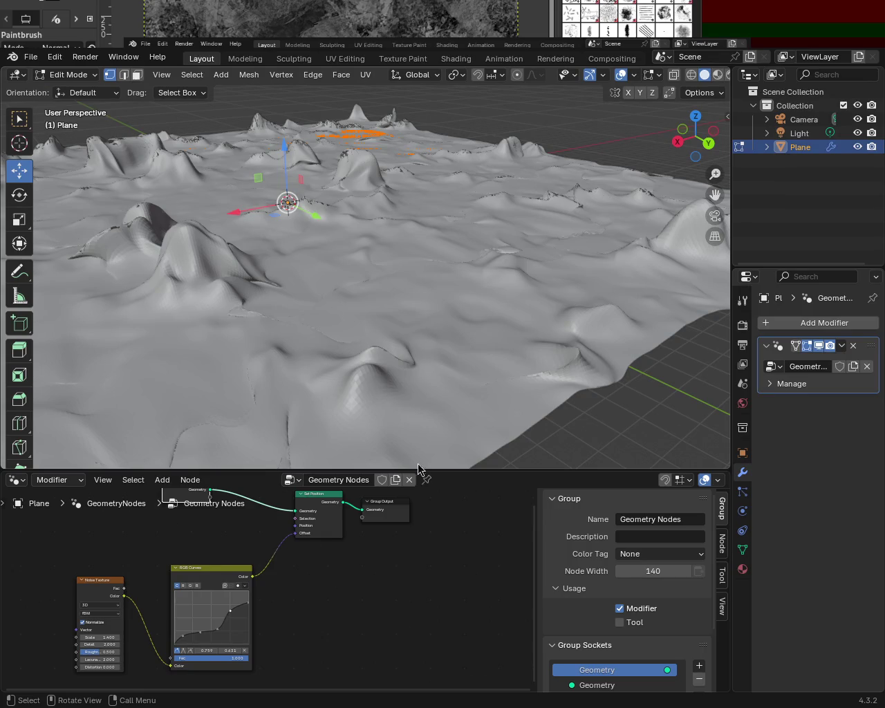
pyautogui.moveTo(417, 463)
pyautogui.mouseDown(button='middle')
pyautogui.moveTo(241, 230)
pyautogui.moveTo(450, 286)
pyautogui.moveTo(352, 279)
pyautogui.moveTo(492, 279)
pyautogui.moveTo(465, 322)
pyautogui.moveTo(542, 296)
pyautogui.moveTo(530, 346)
pyautogui.moveTo(417, 302)
pyautogui.moveTo(387, 310)
pyautogui.mouseUp(button='middle')
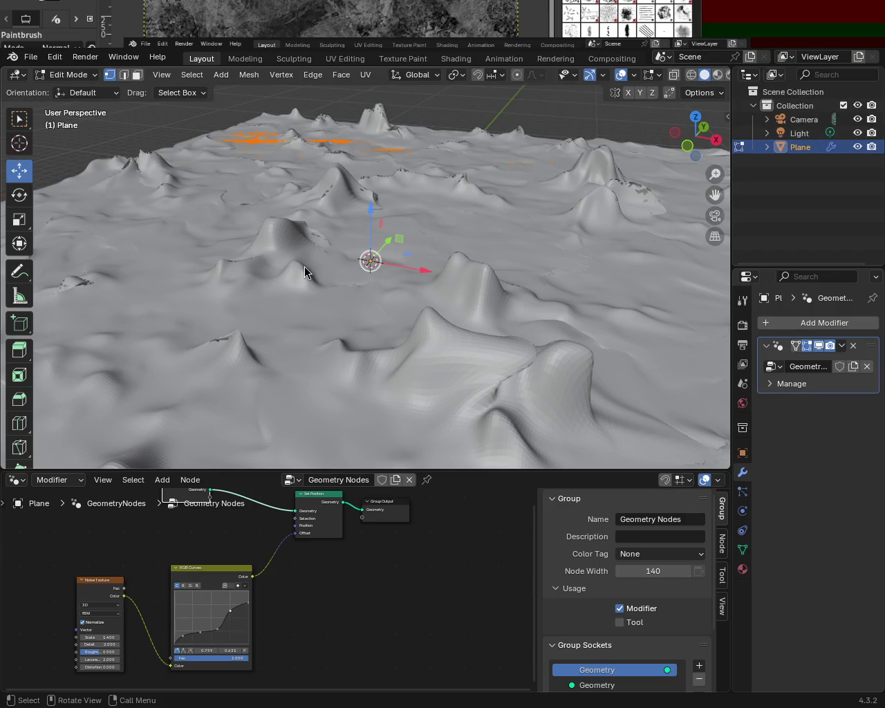
# Step: Adjust the curve's end and upper points and add a dip near 0.413 / 0.262
pyautogui.moveTo(439, 334)
pyautogui.mouseDown(button='middle')
pyautogui.moveTo(368, 334)
pyautogui.moveTo(515, 313)
pyautogui.moveTo(312, 348)
pyautogui.moveTo(213, 379)
pyautogui.moveTo(215, 316)
pyautogui.moveTo(63, 351)
pyautogui.moveTo(423, 332)
pyautogui.moveTo(526, 368)
pyautogui.moveTo(435, 316)
pyautogui.moveTo(488, 328)
pyautogui.mouseUp(button='middle')
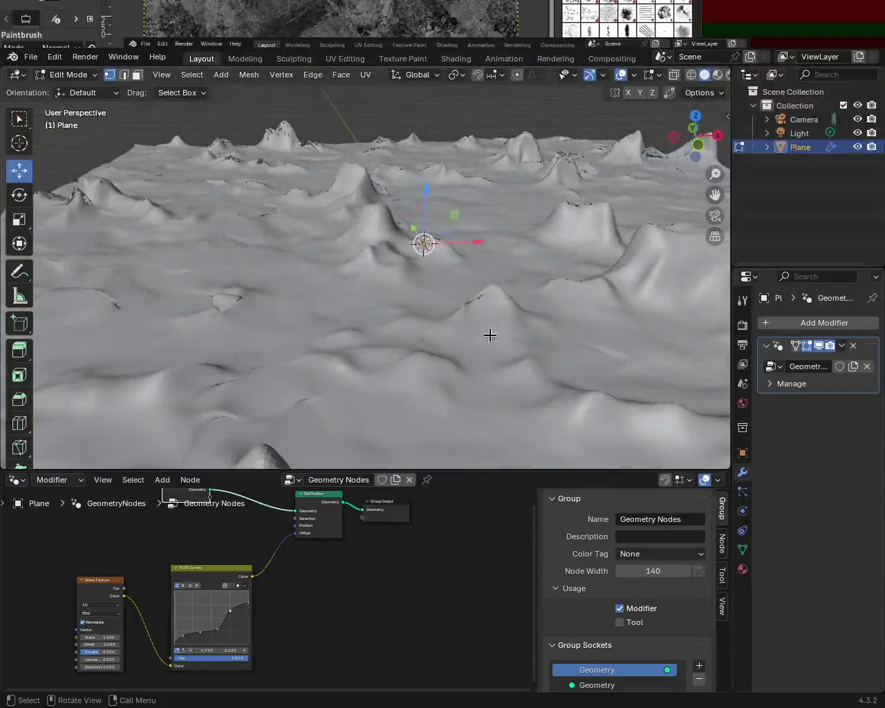
pyautogui.moveTo(248, 603); pyautogui.dragTo(232, 602)
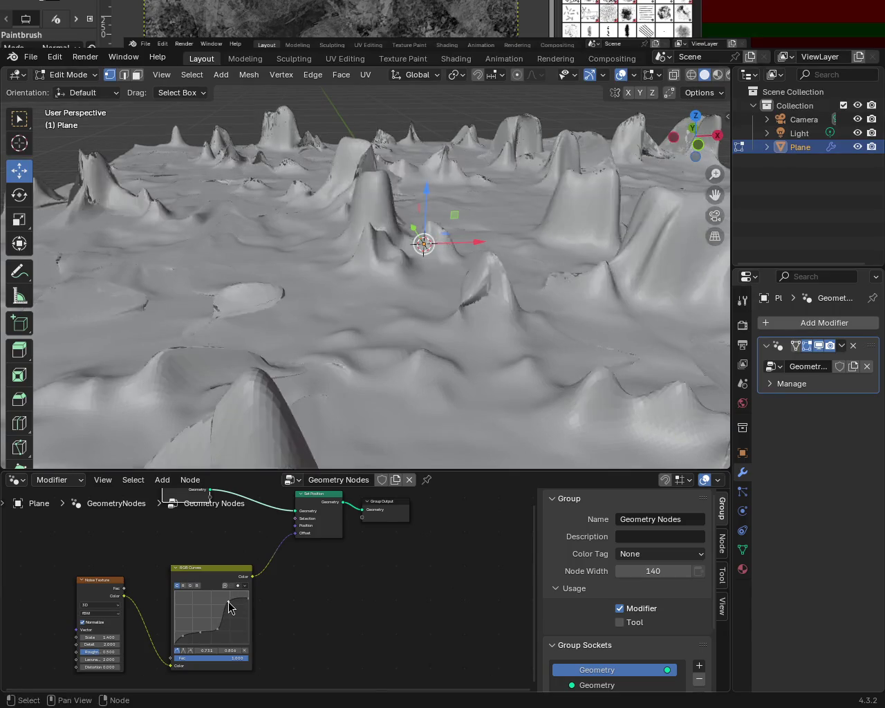
pyautogui.moveTo(230, 607)
pyautogui.mouseDown()
pyautogui.moveTo(232, 622)
pyautogui.moveTo(230, 605)
pyautogui.mouseUp()
pyautogui.moveTo(474, 258)
pyautogui.mouseDown(button='middle')
pyautogui.moveTo(371, 285)
pyautogui.moveTo(241, 276)
pyautogui.moveTo(242, 244)
pyautogui.moveTo(406, 268)
pyautogui.moveTo(498, 257)
pyautogui.moveTo(555, 263)
pyautogui.moveTo(433, 253)
pyautogui.moveTo(422, 235)
pyautogui.moveTo(521, 241)
pyautogui.moveTo(350, 247)
pyautogui.moveTo(314, 229)
pyautogui.moveTo(274, 256)
pyautogui.moveTo(275, 269)
pyautogui.moveTo(431, 270)
pyautogui.moveTo(301, 255)
pyautogui.mouseUp(button='middle')
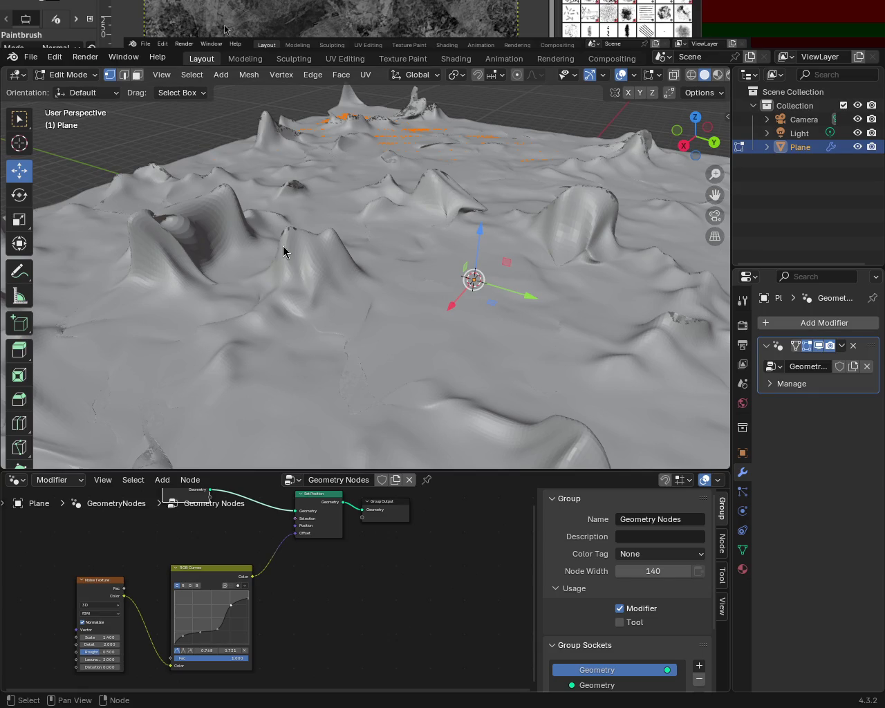
pyautogui.moveTo(373, 274)
pyautogui.mouseDown(button='middle')
pyautogui.moveTo(401, 323)
pyautogui.moveTo(408, 270)
pyautogui.mouseUp(button='middle')
pyautogui.moveTo(217, 631); pyautogui.dragTo(220, 631)
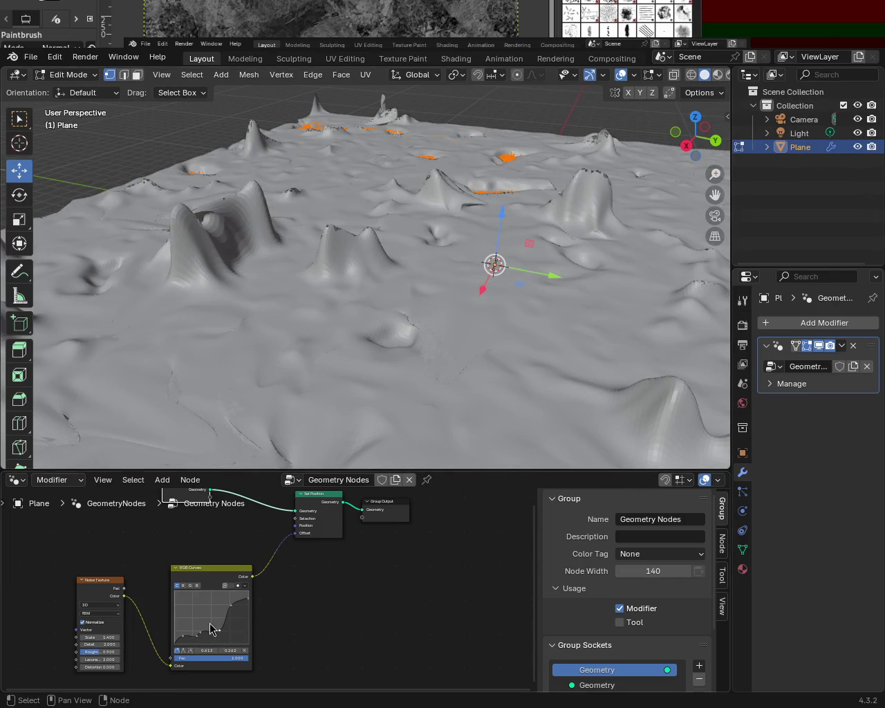
pyautogui.click(224, 575)
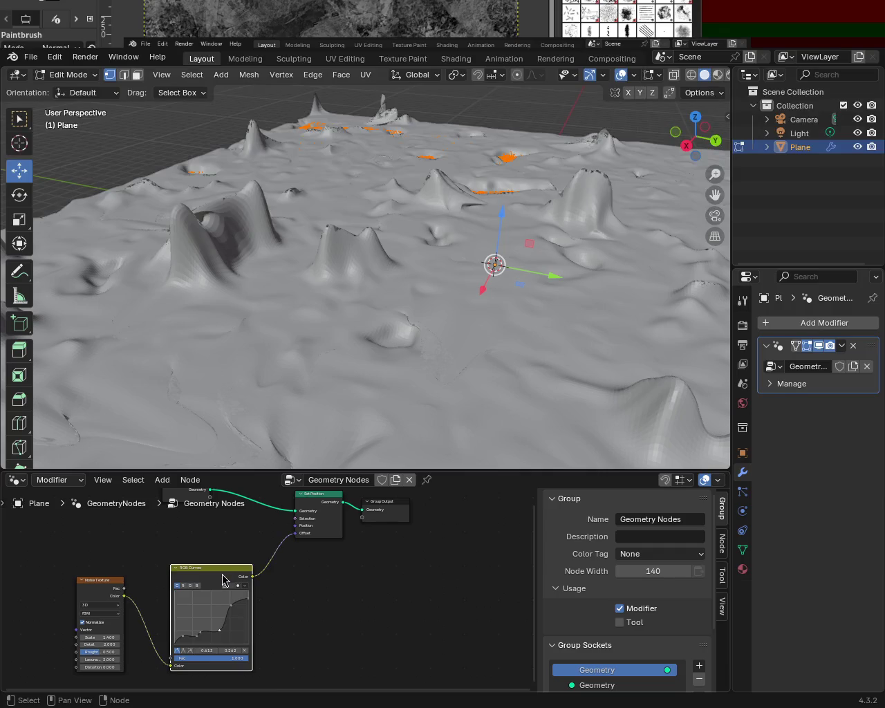
# Step: Delete the old RGB Curves node, add a new one, and wire Noise Texture Color through it into Set Position Offset
pyautogui.press('x')
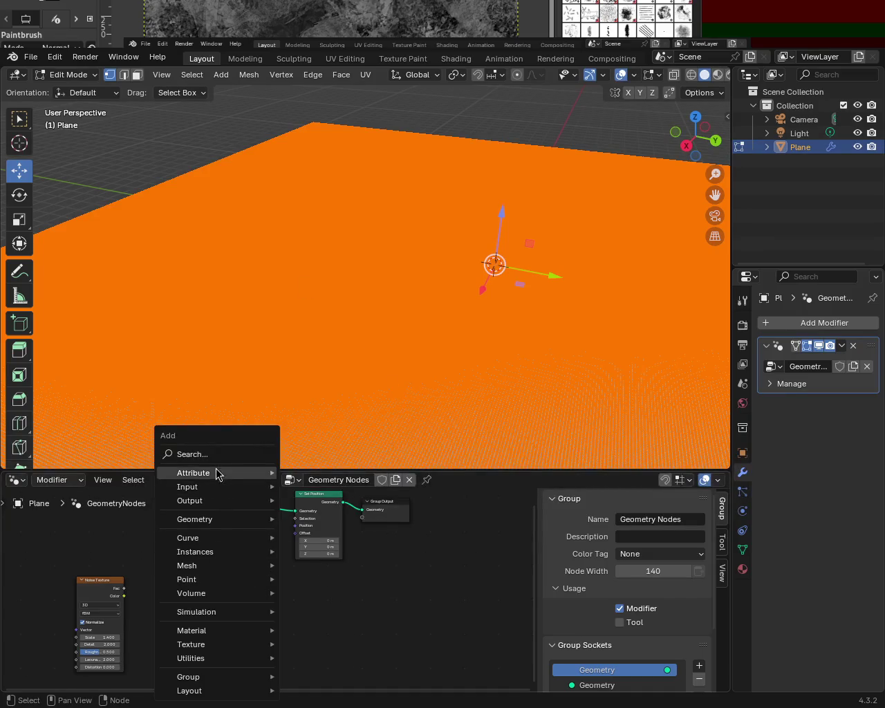
pyautogui.click(220, 454)
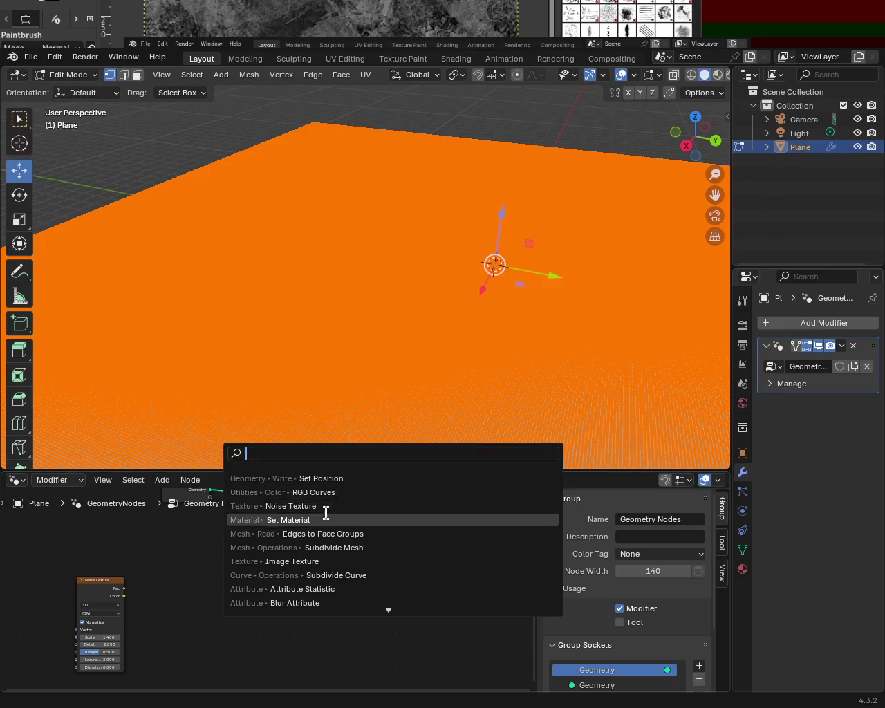
pyautogui.write('rgb')
pyautogui.press('Return')
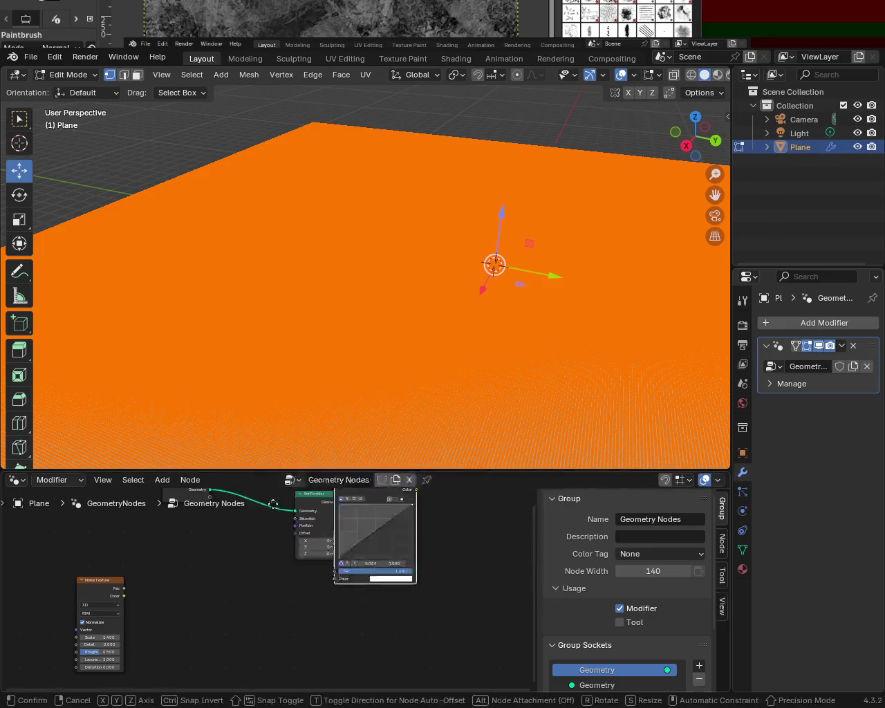
pyautogui.click(114, 605)
pyautogui.moveTo(124, 595); pyautogui.dragTo(166, 653)
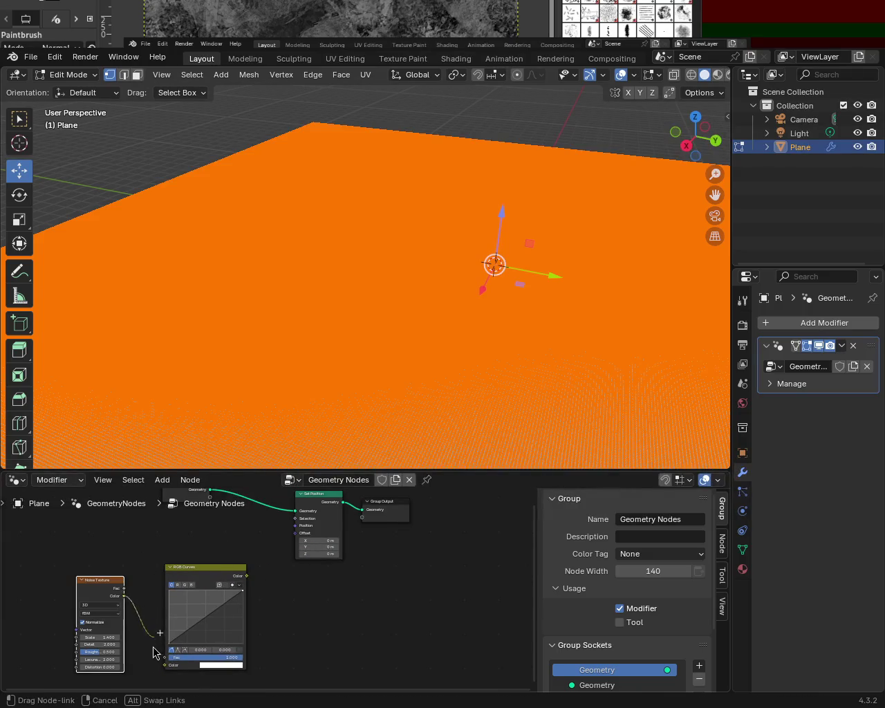
pyautogui.moveTo(246, 568)
pyautogui.mouseDown()
pyautogui.moveTo(289, 524)
pyautogui.moveTo(289, 537)
pyautogui.mouseUp()
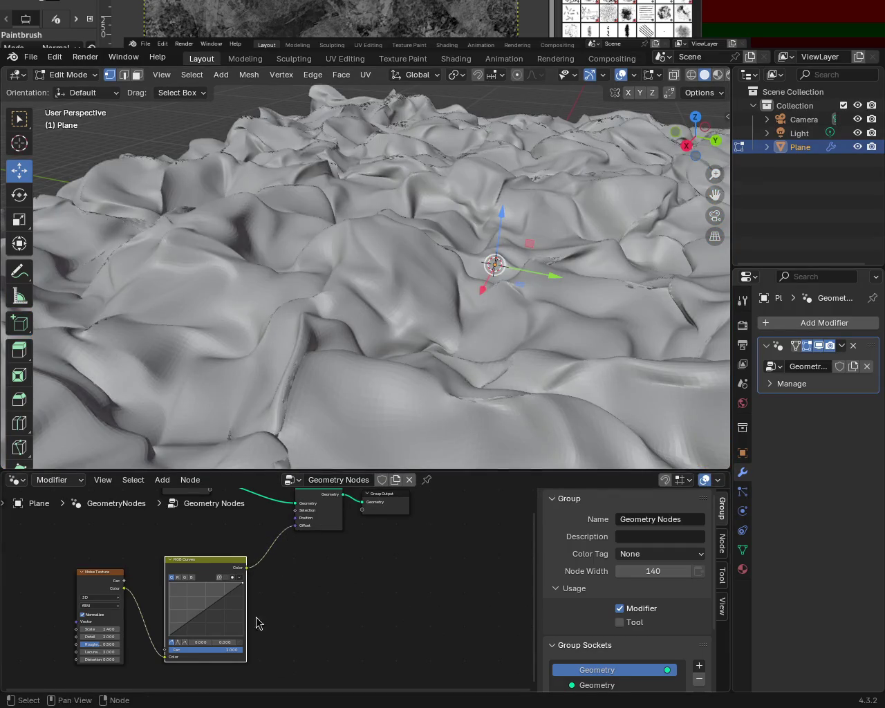
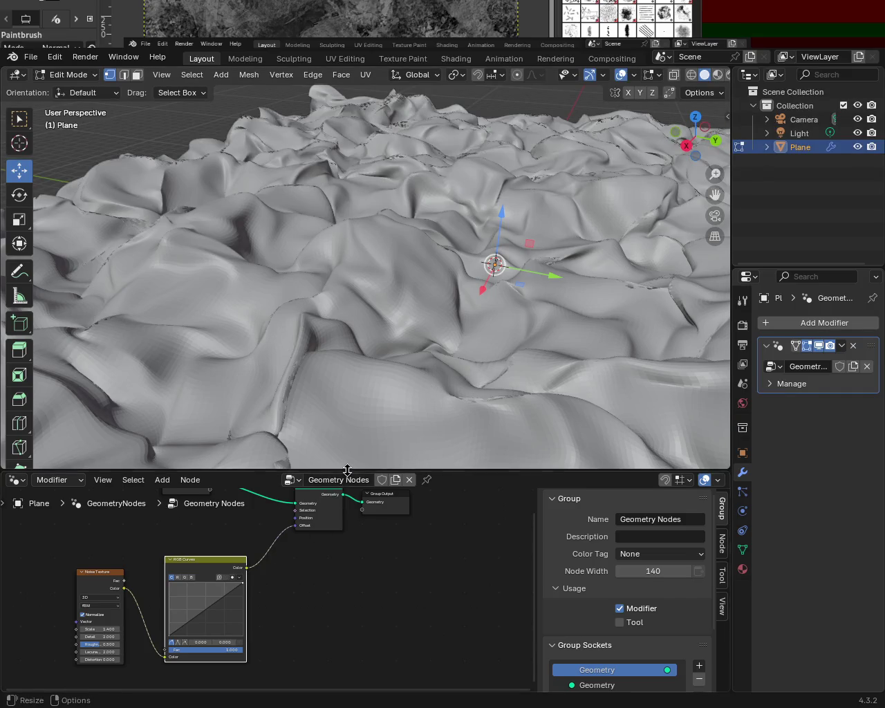
# Step: Enlarge the node editor and add an RGB Curves point at 0.3454, 0.1875
pyautogui.moveTo(348, 470); pyautogui.dragTo(401, 265)
pyautogui.scroll(2, 187, 538)
pyautogui.moveTo(182, 524)
pyautogui.mouseDown()
pyautogui.moveTo(154, 508)
pyautogui.moveTo(151, 531)
pyautogui.moveTo(165, 537)
pyautogui.mouseUp()
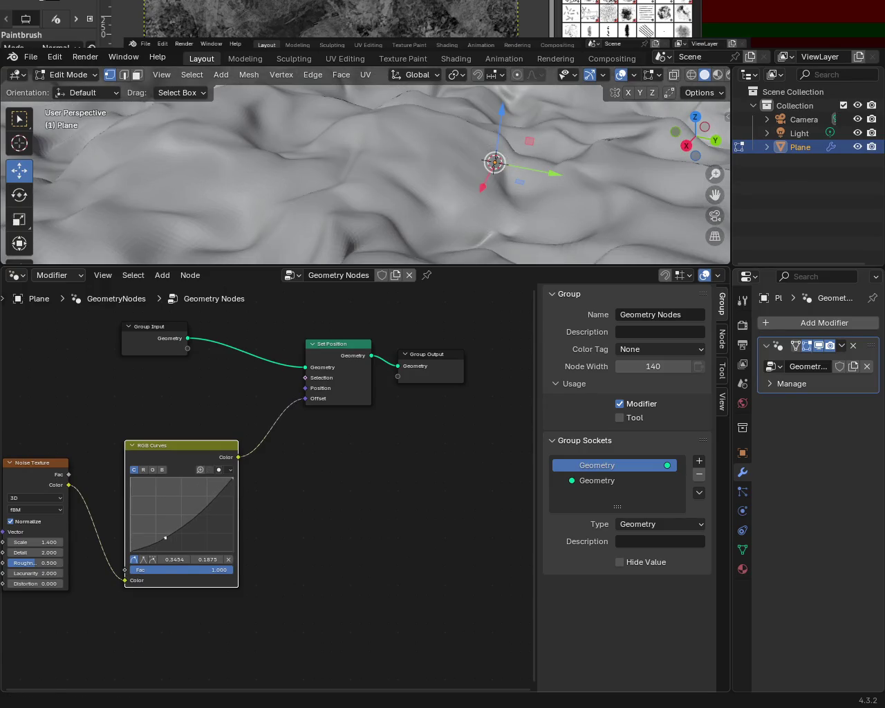
# Step: Select all with A and set the Noise Texture Scale to -1.2
pyautogui.press('a')
pyautogui.moveTo(419, 205)
pyautogui.mouseDown(button='middle')
pyautogui.moveTo(472, 218)
pyautogui.moveTo(392, 213)
pyautogui.moveTo(369, 239)
pyautogui.mouseUp(button='middle')
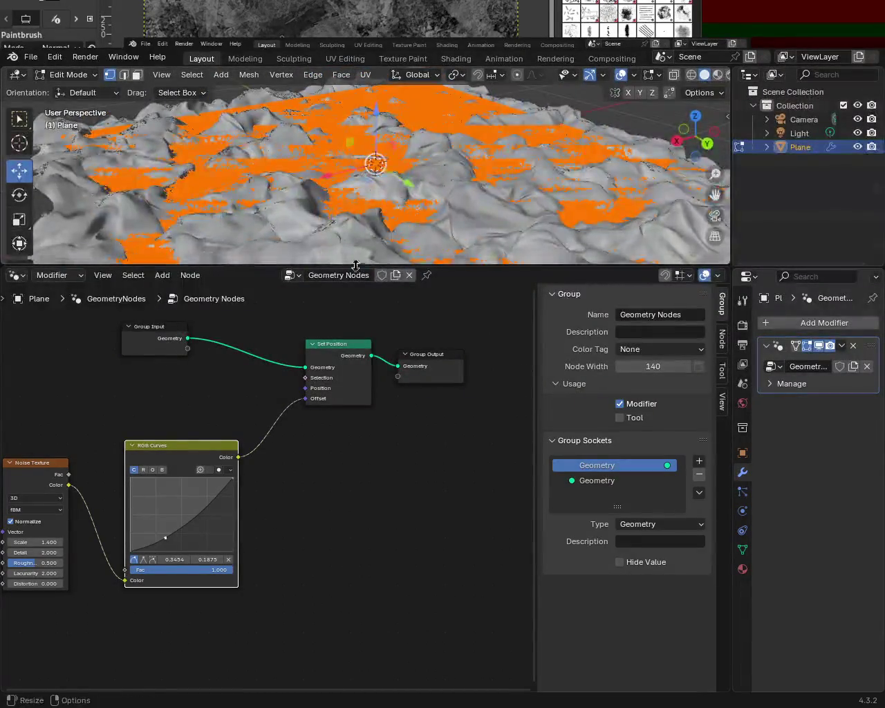
pyautogui.moveTo(21, 542)
pyautogui.mouseDown()
pyautogui.moveTo(11, 542)
pyautogui.moveTo(42, 542)
pyautogui.moveTo(21, 542)
pyautogui.moveTo(30, 542)
pyautogui.mouseUp()
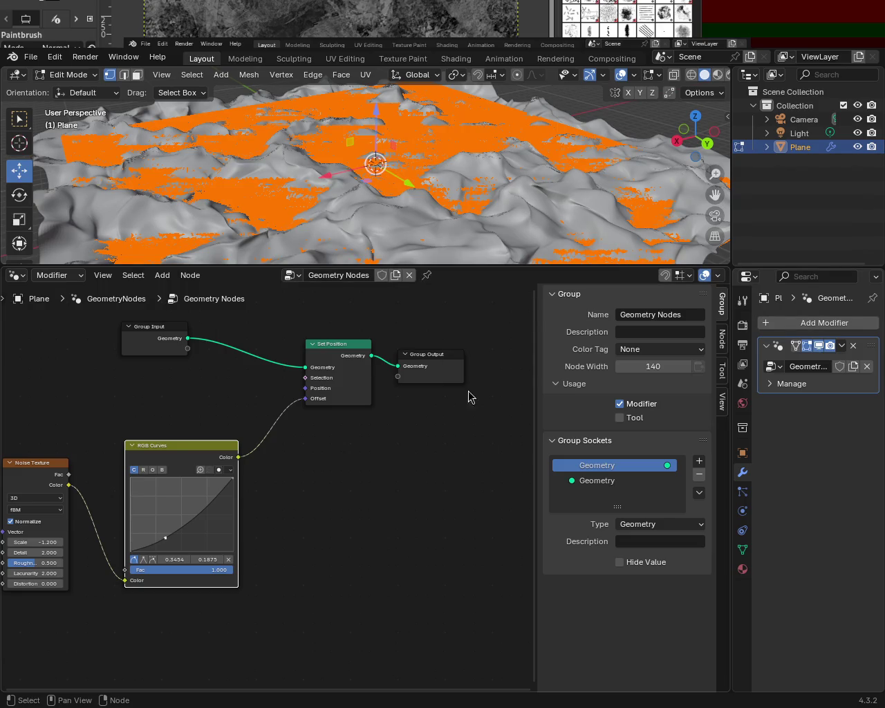
# Step: Set Noise Texture Detail to 3.4, then enlarge the 3D viewport for a low side view
pyautogui.moveTo(32, 552); pyautogui.dragTo(110, 552)
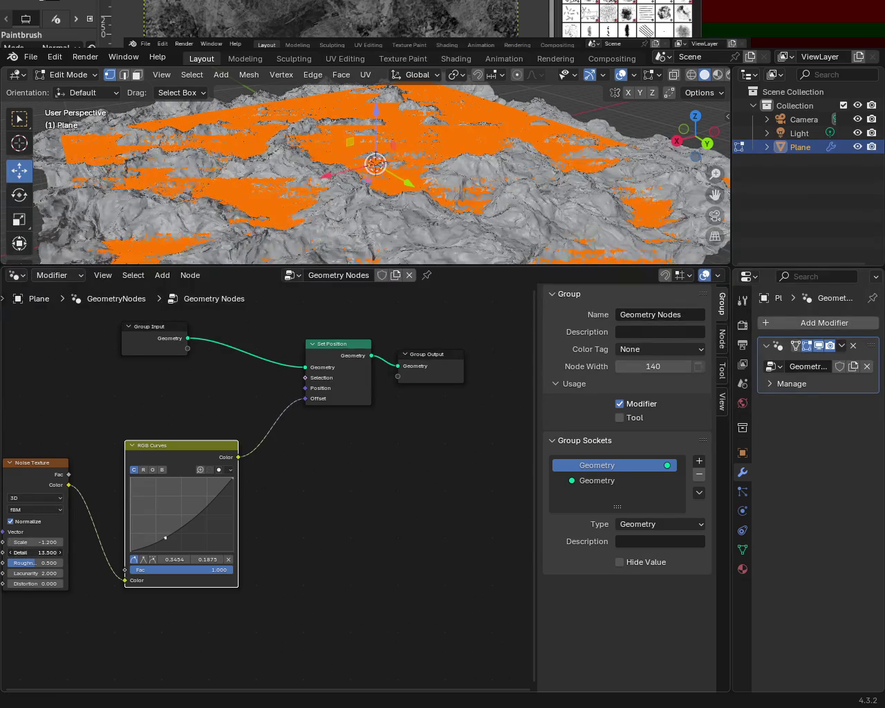
pyautogui.moveTo(48, 552)
pyautogui.mouseDown()
pyautogui.moveTo(14, 552)
pyautogui.moveTo(32, 553)
pyautogui.mouseUp()
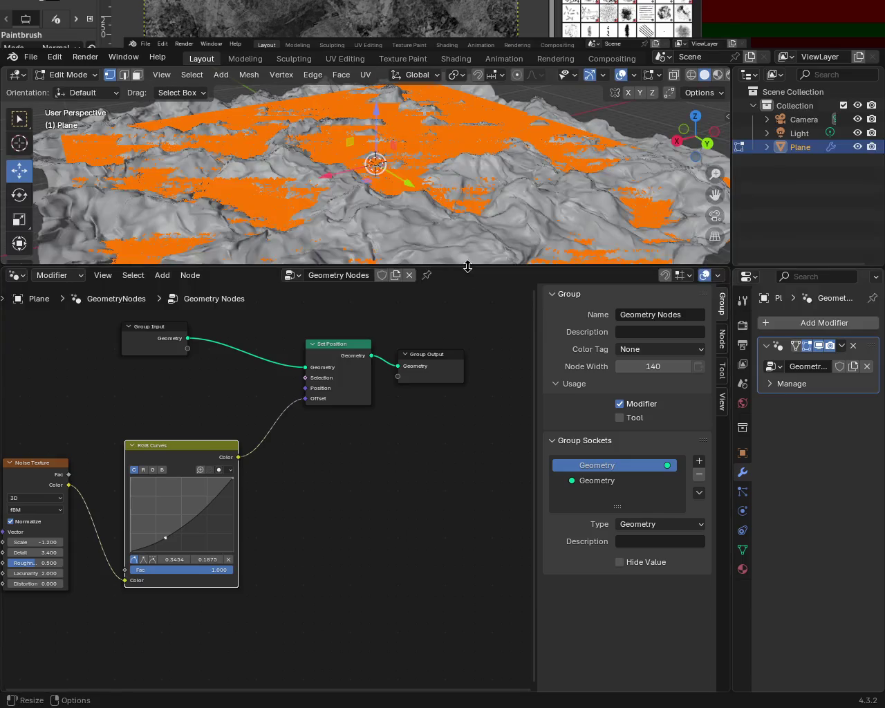
pyautogui.moveTo(466, 267); pyautogui.dragTo(466, 413)
pyautogui.moveTo(474, 300)
pyautogui.mouseDown(button='middle')
pyautogui.moveTo(269, 277)
pyautogui.moveTo(336, 249)
pyautogui.moveTo(424, 307)
pyautogui.moveTo(385, 217)
pyautogui.moveTo(325, 277)
pyautogui.moveTo(361, 237)
pyautogui.moveTo(430, 253)
pyautogui.moveTo(390, 288)
pyautogui.moveTo(276, 257)
pyautogui.moveTo(322, 239)
pyautogui.moveTo(484, 275)
pyautogui.moveTo(549, 253)
pyautogui.moveTo(611, 261)
pyautogui.moveTo(456, 247)
pyautogui.moveTo(426, 253)
pyautogui.moveTo(417, 269)
pyautogui.moveTo(421, 245)
pyautogui.moveTo(438, 255)
pyautogui.mouseUp(button='middle')
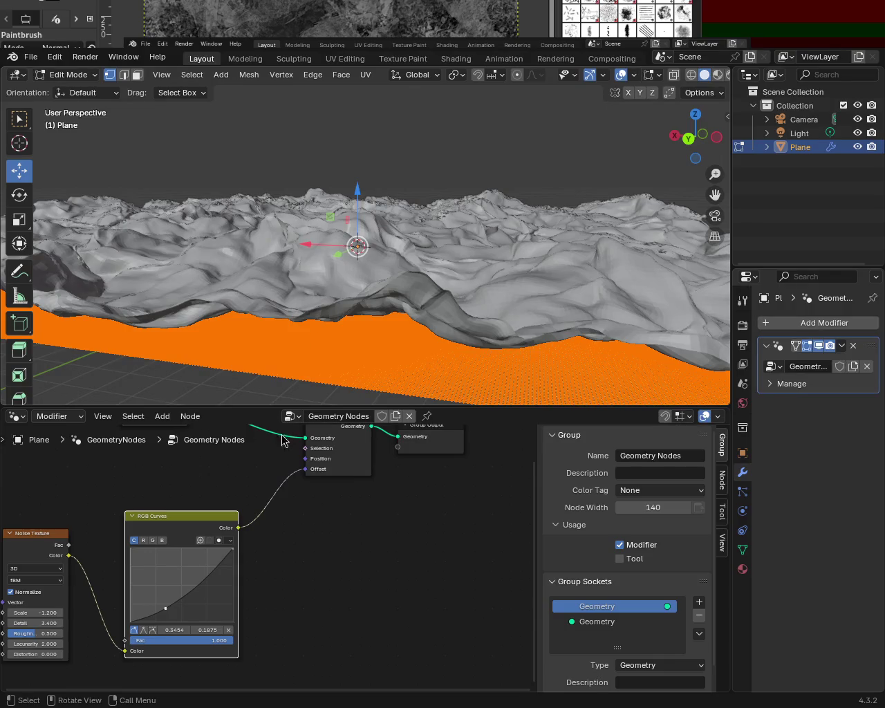
# Step: Move the RGB Curves and Noise Texture nodes up and right, toward Set Position
pyautogui.moveTo(352, 290)
pyautogui.mouseDown(button='middle')
pyautogui.moveTo(362, 284)
pyautogui.moveTo(356, 273)
pyautogui.moveTo(383, 257)
pyautogui.moveTo(367, 261)
pyautogui.mouseUp(button='middle')
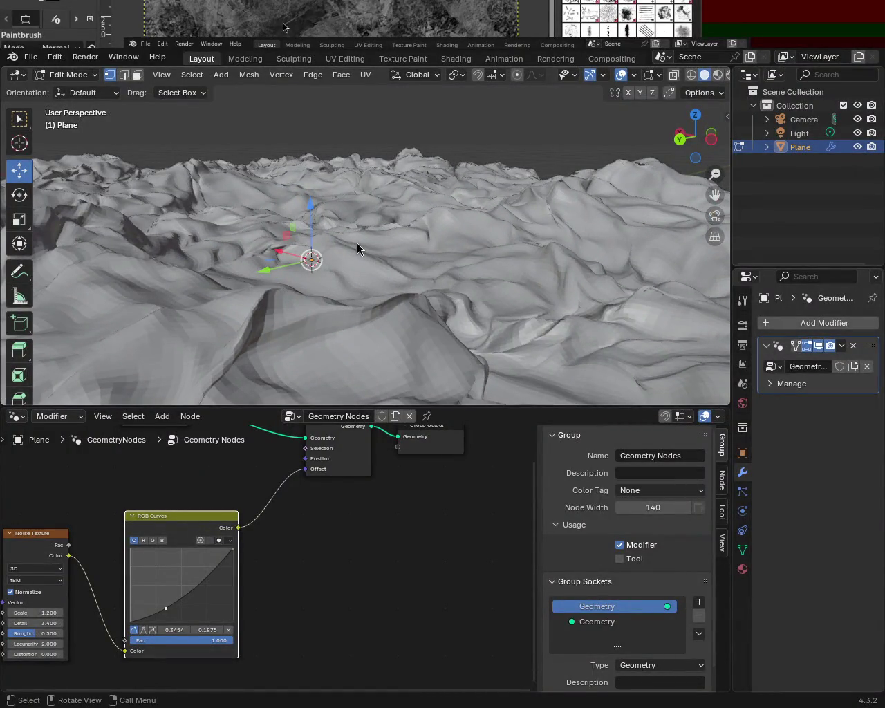
pyautogui.moveTo(360, 400)
pyautogui.mouseDown(button='middle')
pyautogui.moveTo(352, 255)
pyautogui.moveTo(228, 238)
pyautogui.moveTo(374, 297)
pyautogui.moveTo(270, 265)
pyautogui.moveTo(313, 242)
pyautogui.moveTo(332, 280)
pyautogui.moveTo(359, 274)
pyautogui.moveTo(337, 221)
pyautogui.mouseUp(button='middle')
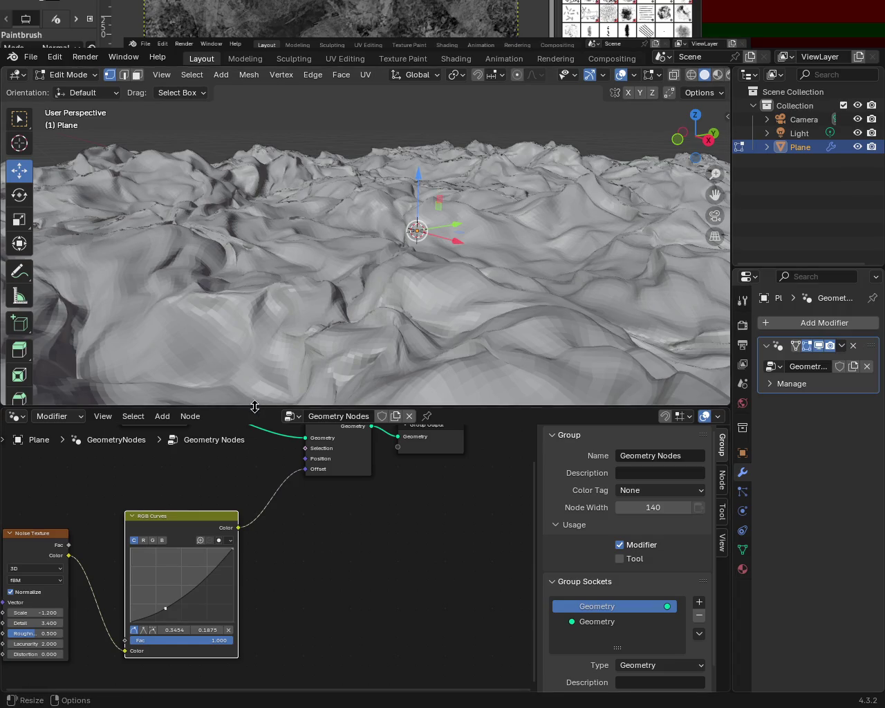
pyautogui.moveTo(254, 407); pyautogui.dragTo(336, 245)
pyautogui.moveTo(259, 359)
pyautogui.mouseDown(button='middle')
pyautogui.moveTo(288, 370)
pyautogui.moveTo(385, 362)
pyautogui.mouseUp(button='middle')
pyautogui.moveTo(332, 434); pyautogui.dragTo(346, 391)
pyautogui.moveTo(177, 464); pyautogui.dragTo(193, 418)
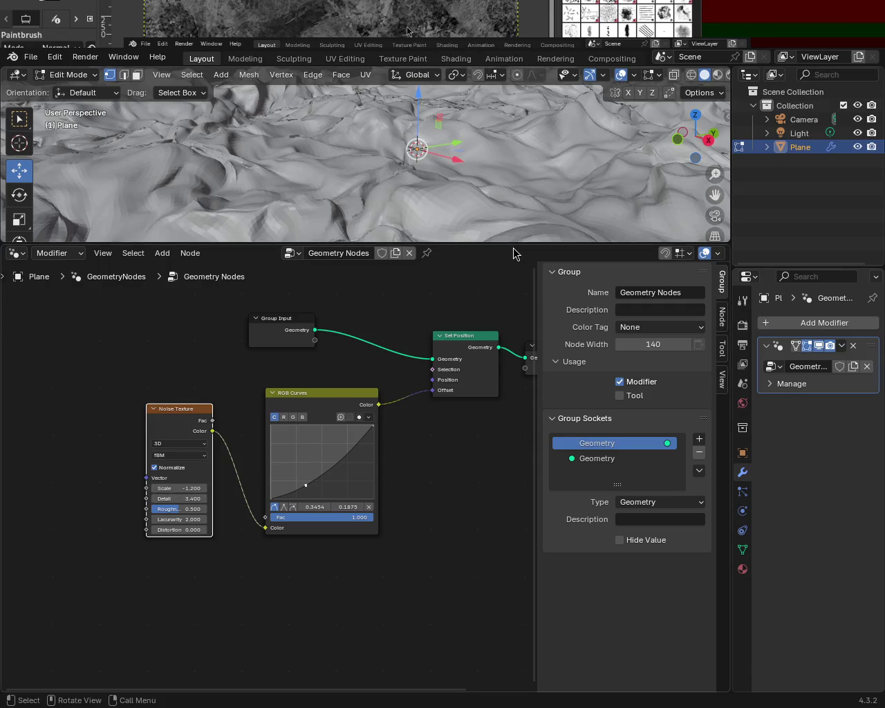
pyautogui.moveTo(514, 243); pyautogui.dragTo(523, 470)
# Step: Orbit and zoom around the displaced mountain terrain to inspect it from several angles
pyautogui.moveTo(524, 466)
pyautogui.mouseDown(button='middle')
pyautogui.moveTo(288, 338)
pyautogui.moveTo(558, 379)
pyautogui.moveTo(265, 362)
pyautogui.mouseUp(button='middle')
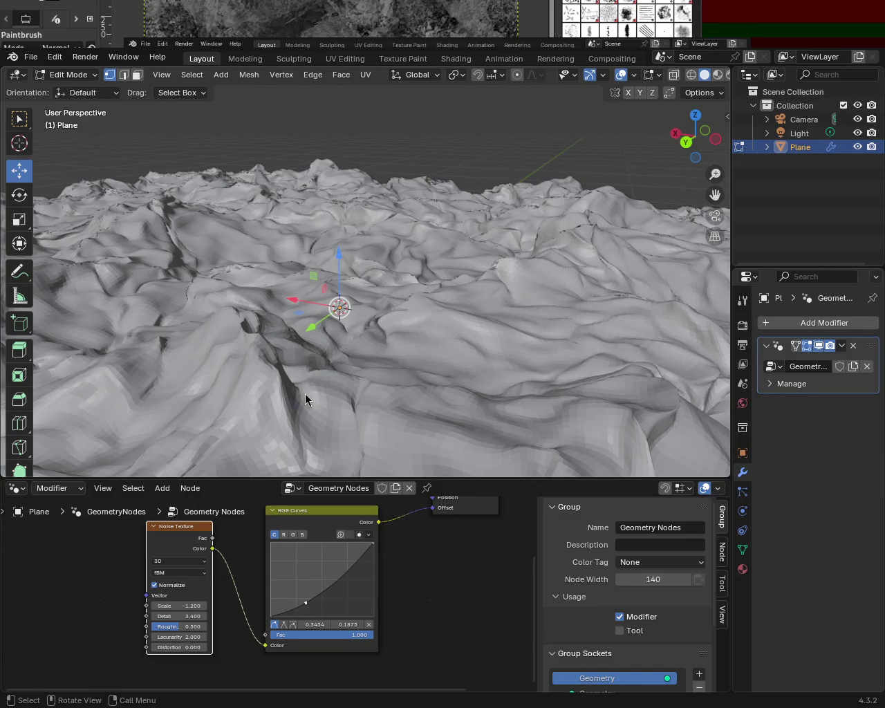
pyautogui.moveTo(433, 448); pyautogui.dragTo(289, 194, button='middle')
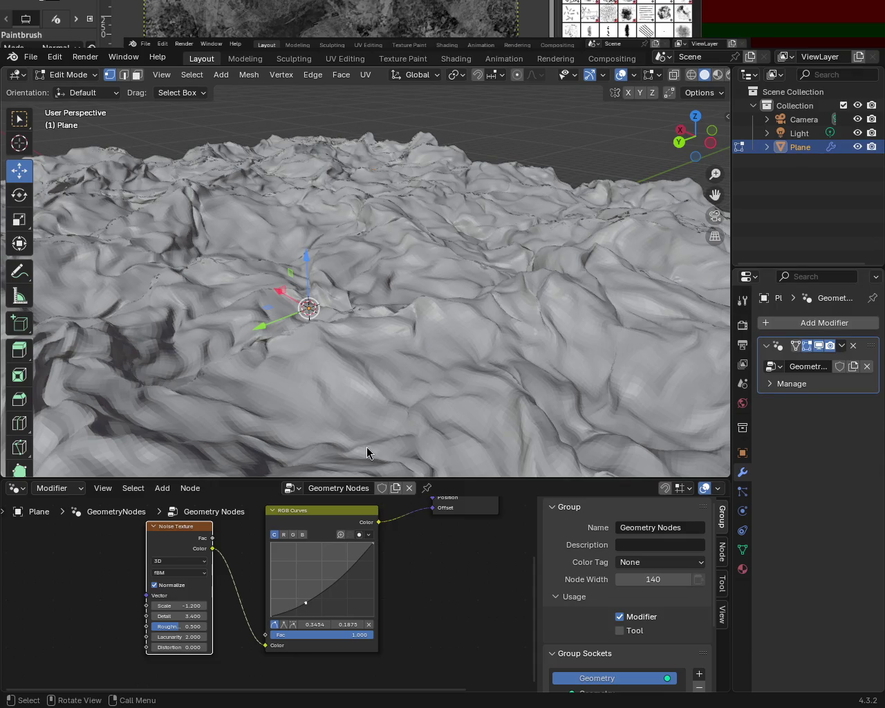
pyautogui.moveTo(362, 285)
pyautogui.mouseDown(button='middle')
pyautogui.moveTo(319, 294)
pyautogui.moveTo(350, 326)
pyautogui.moveTo(276, 316)
pyautogui.moveTo(297, 286)
pyautogui.moveTo(415, 311)
pyautogui.moveTo(394, 294)
pyautogui.mouseUp(button='middle')
pyautogui.moveTo(598, 346)
pyautogui.mouseDown(button='middle')
pyautogui.moveTo(444, 286)
pyautogui.moveTo(385, 289)
pyautogui.mouseUp(button='middle')
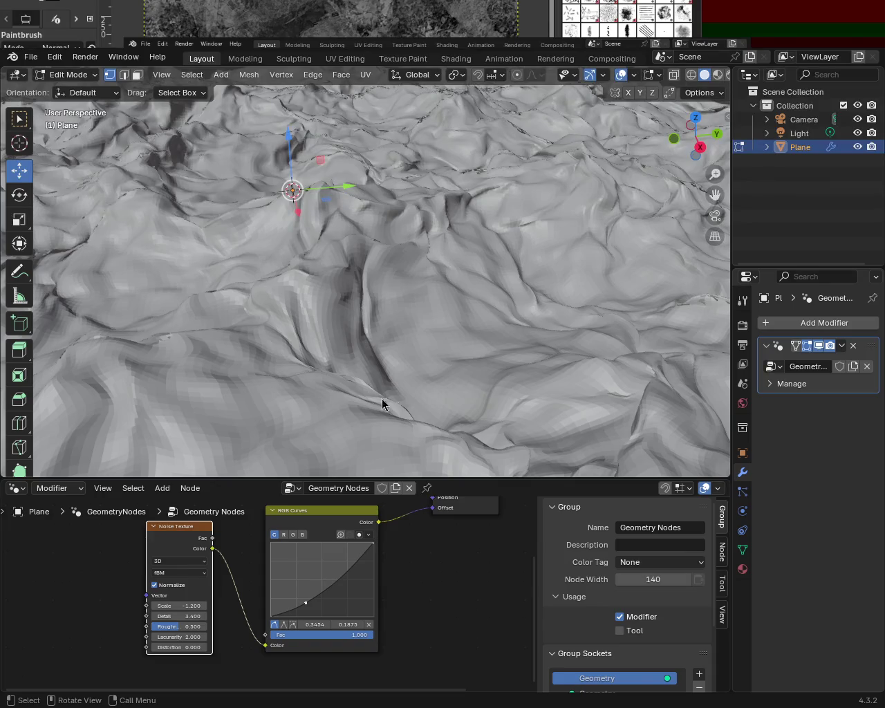
pyautogui.moveTo(410, 276)
pyautogui.mouseDown(button='middle')
pyautogui.moveTo(482, 315)
pyautogui.moveTo(353, 293)
pyautogui.moveTo(290, 316)
pyautogui.moveTo(151, 343)
pyautogui.moveTo(70, 339)
pyautogui.moveTo(695, 336)
pyautogui.moveTo(682, 302)
pyautogui.moveTo(78, 302)
pyautogui.moveTo(119, 290)
pyautogui.mouseUp(button='middle')
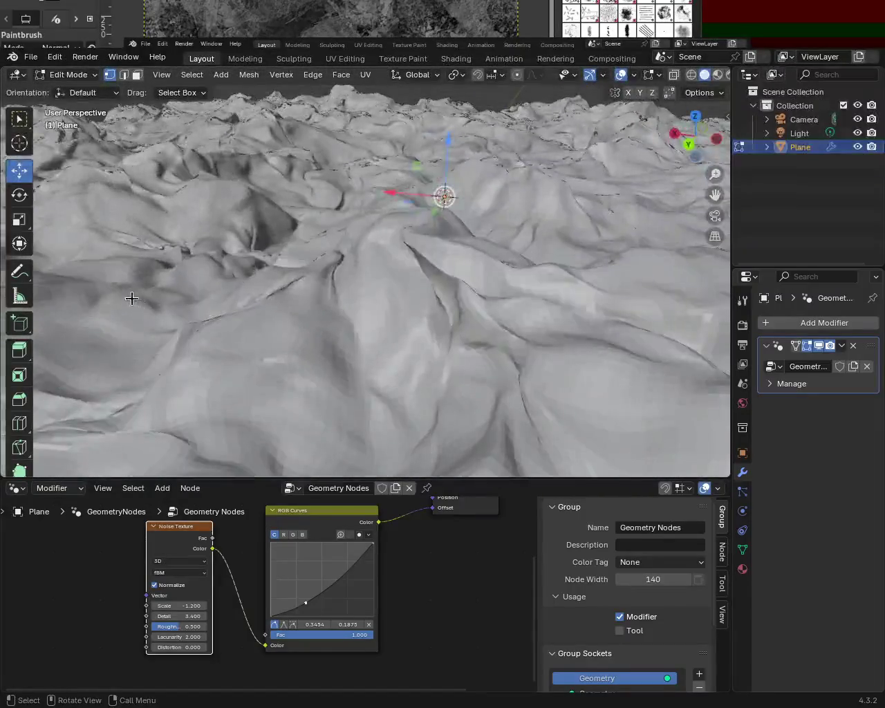
pyautogui.scroll(-5, 380, 322)
pyautogui.scroll(3, 379, 322)
pyautogui.moveTo(380, 322)
pyautogui.mouseDown(button='middle')
pyautogui.moveTo(405, 253)
pyautogui.moveTo(357, 299)
pyautogui.mouseUp(button='middle')
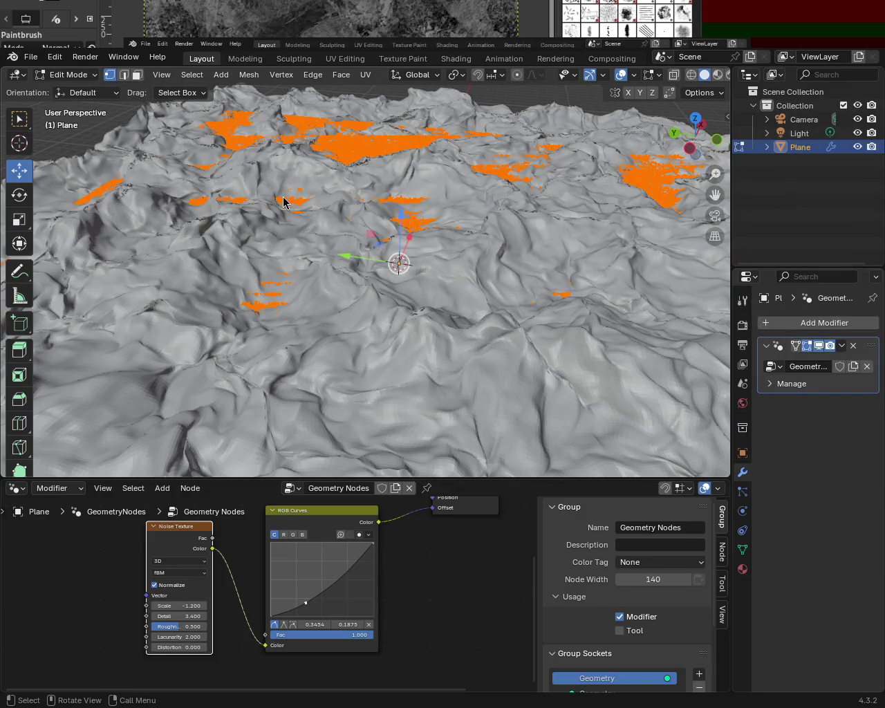
pyautogui.moveTo(365, 349)
pyautogui.mouseDown(button='middle')
pyautogui.moveTo(356, 279)
pyautogui.moveTo(311, 272)
pyautogui.moveTo(339, 293)
pyautogui.moveTo(348, 316)
pyautogui.moveTo(363, 291)
pyautogui.moveTo(427, 294)
pyautogui.moveTo(477, 311)
pyautogui.moveTo(503, 331)
pyautogui.mouseUp(button='middle')
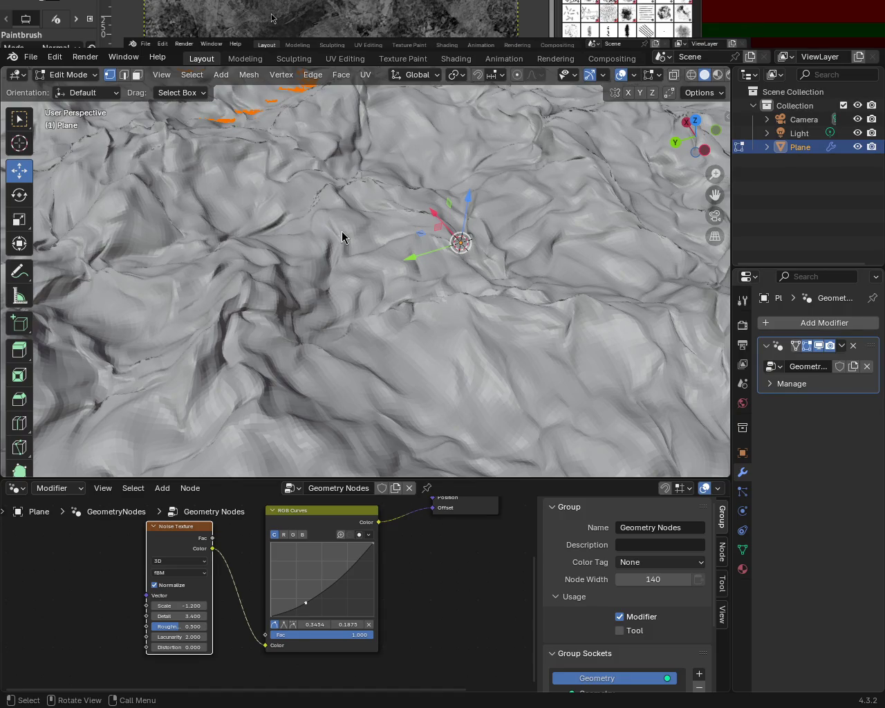
# Step: Check the terrain from low, wide and close angles, then shift the Noise Texture node left
pyautogui.moveTo(417, 336)
pyautogui.mouseDown(button='middle')
pyautogui.moveTo(390, 311)
pyautogui.moveTo(319, 288)
pyautogui.moveTo(464, 300)
pyautogui.moveTo(553, 332)
pyautogui.moveTo(598, 403)
pyautogui.moveTo(518, 320)
pyautogui.moveTo(446, 271)
pyautogui.moveTo(356, 272)
pyautogui.moveTo(236, 316)
pyautogui.moveTo(178, 308)
pyautogui.moveTo(184, 300)
pyautogui.moveTo(290, 296)
pyautogui.moveTo(336, 308)
pyautogui.moveTo(405, 283)
pyautogui.moveTo(415, 291)
pyautogui.mouseUp(button='middle')
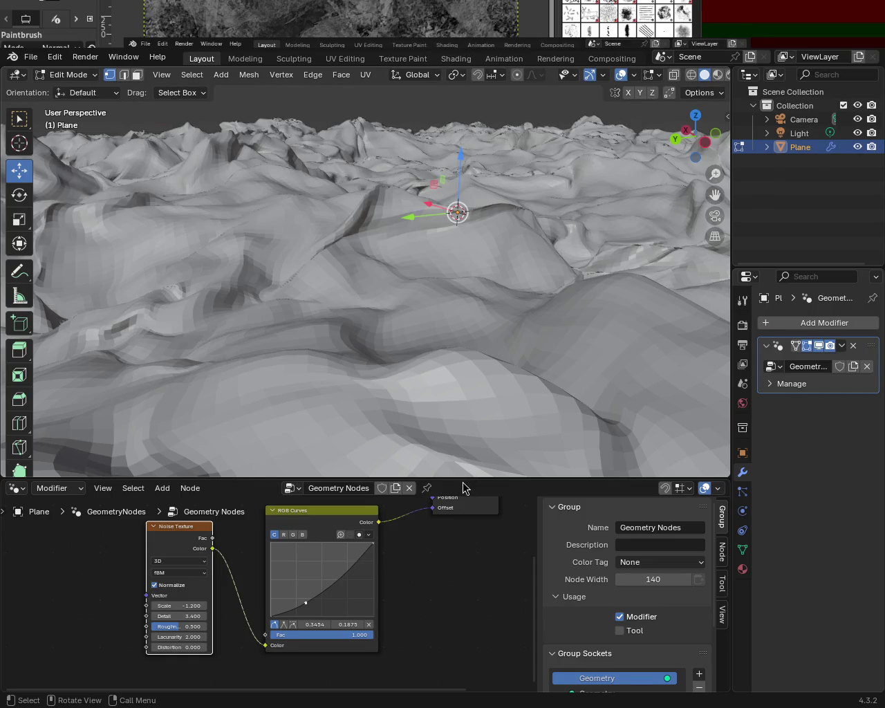
pyautogui.moveTo(405, 306)
pyautogui.mouseDown(button='middle')
pyautogui.moveTo(546, 317)
pyautogui.moveTo(450, 377)
pyautogui.mouseUp(button='middle')
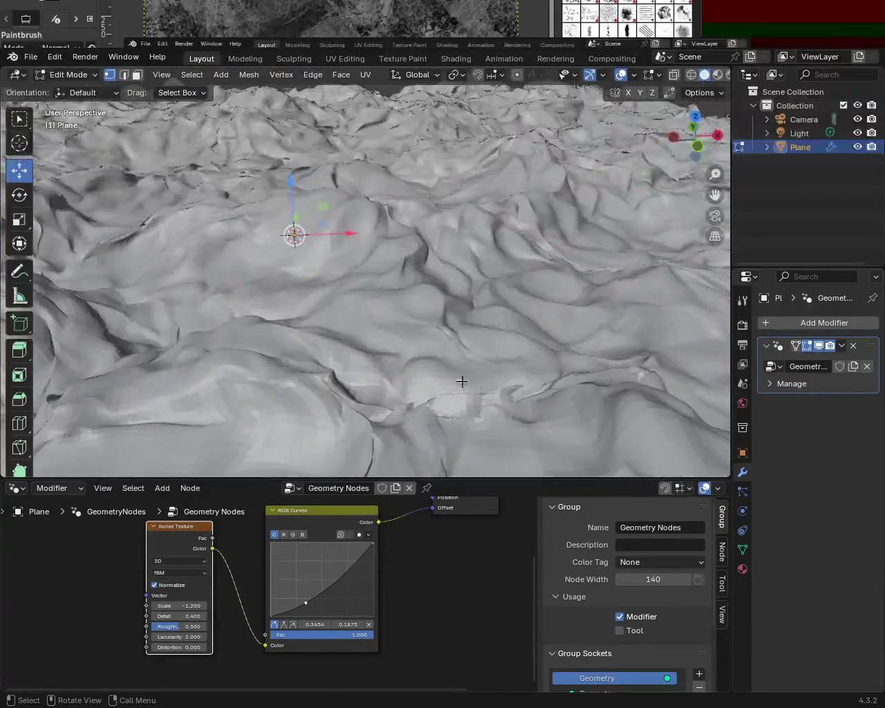
pyautogui.moveTo(515, 343); pyautogui.dragTo(397, 362, button='middle')
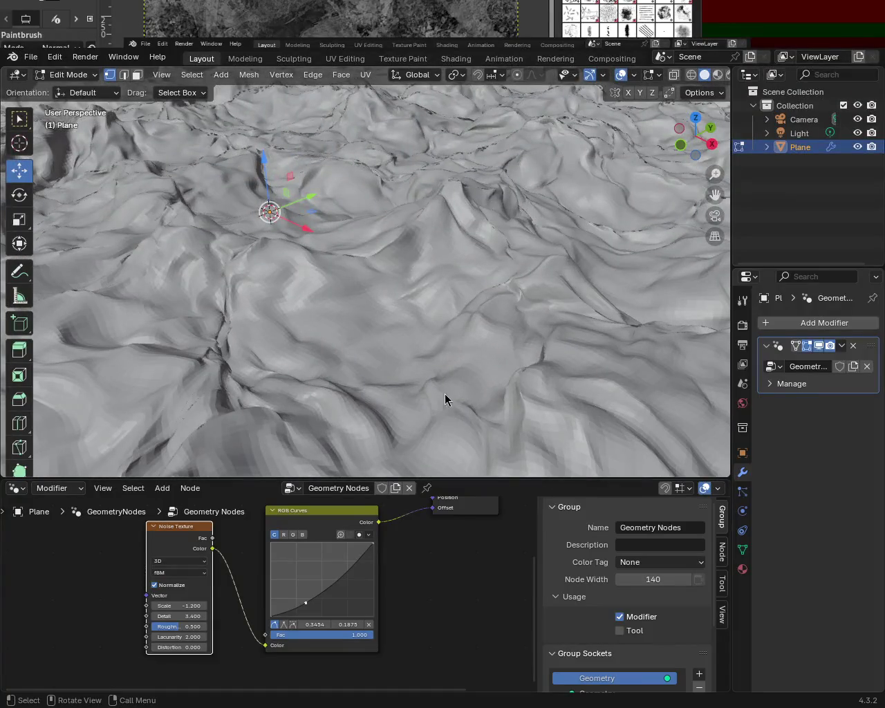
pyautogui.moveTo(447, 402); pyautogui.dragTo(404, 323, button='middle')
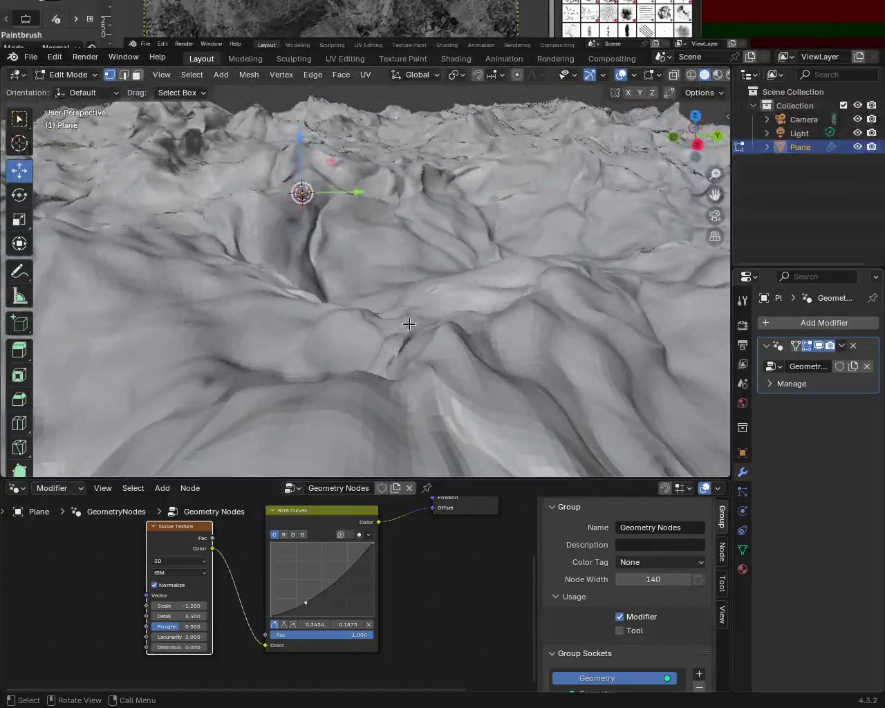
pyautogui.moveTo(509, 273)
pyautogui.keyDown('ctrl'); pyautogui.mouseDown(button='middle')
pyautogui.moveTo(504, 294)
pyautogui.moveTo(415, 273)
pyautogui.moveTo(436, 263)
pyautogui.mouseUp(button='middle'); pyautogui.keyUp('ctrl')
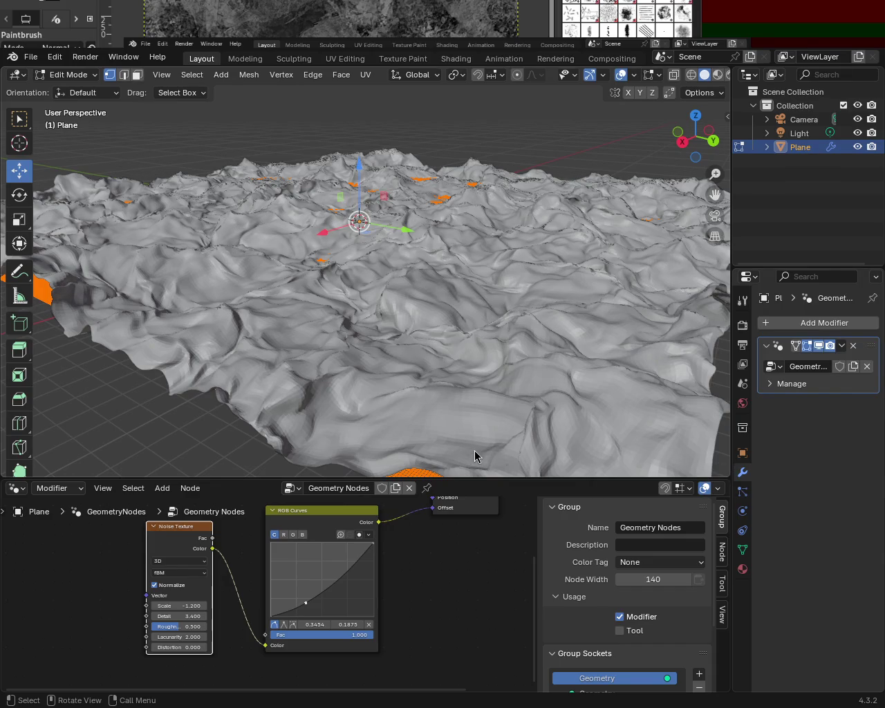
pyautogui.moveTo(467, 454)
pyautogui.mouseDown(button='middle')
pyautogui.moveTo(488, 389)
pyautogui.moveTo(450, 332)
pyautogui.mouseUp(button='middle')
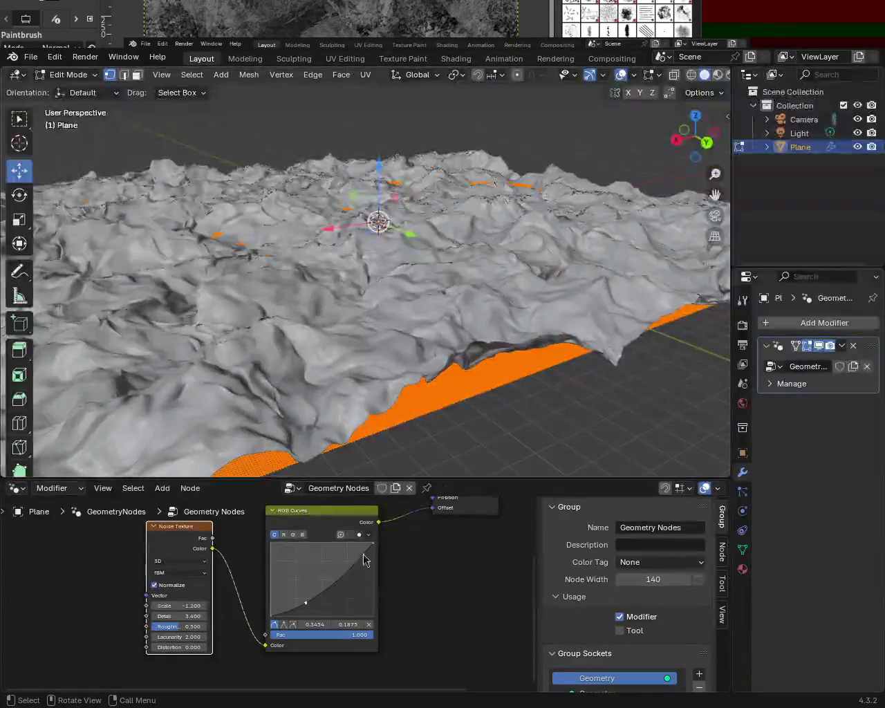
pyautogui.moveTo(385, 434)
pyautogui.mouseDown(button='middle')
pyautogui.moveTo(505, 362)
pyautogui.moveTo(490, 279)
pyautogui.moveTo(576, 294)
pyautogui.moveTo(477, 290)
pyautogui.mouseUp(button='middle')
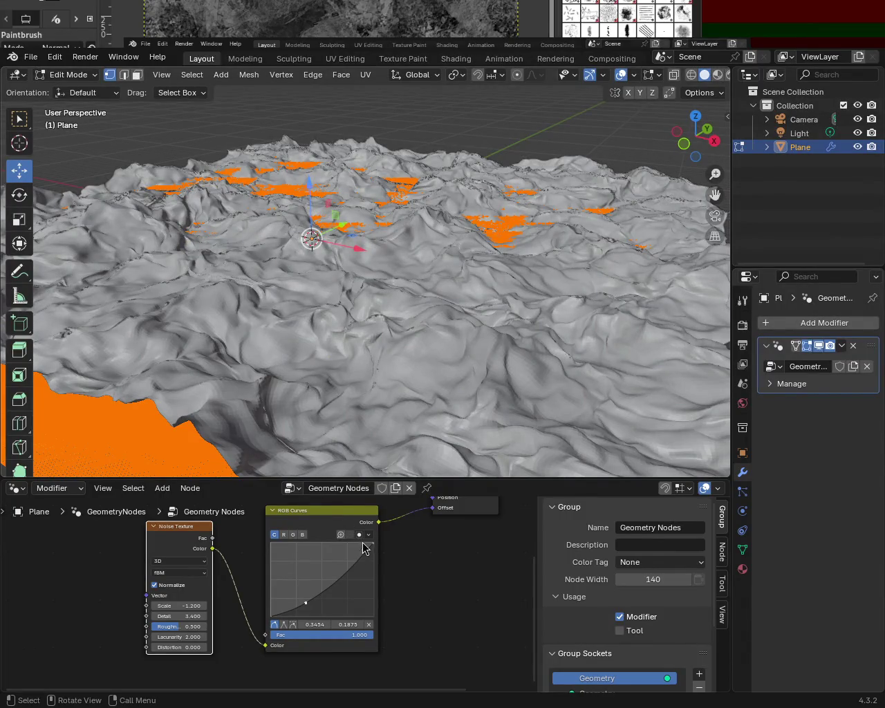
pyautogui.moveTo(489, 301)
pyautogui.mouseDown(button='middle')
pyautogui.moveTo(439, 327)
pyautogui.moveTo(452, 306)
pyautogui.moveTo(375, 259)
pyautogui.moveTo(386, 248)
pyautogui.moveTo(455, 331)
pyautogui.moveTo(506, 304)
pyautogui.moveTo(452, 279)
pyautogui.moveTo(514, 302)
pyautogui.moveTo(456, 253)
pyautogui.moveTo(698, 387)
pyautogui.moveTo(585, 283)
pyautogui.moveTo(370, 475)
pyautogui.mouseUp(button='middle')
pyautogui.moveTo(183, 527); pyautogui.dragTo(156, 536)
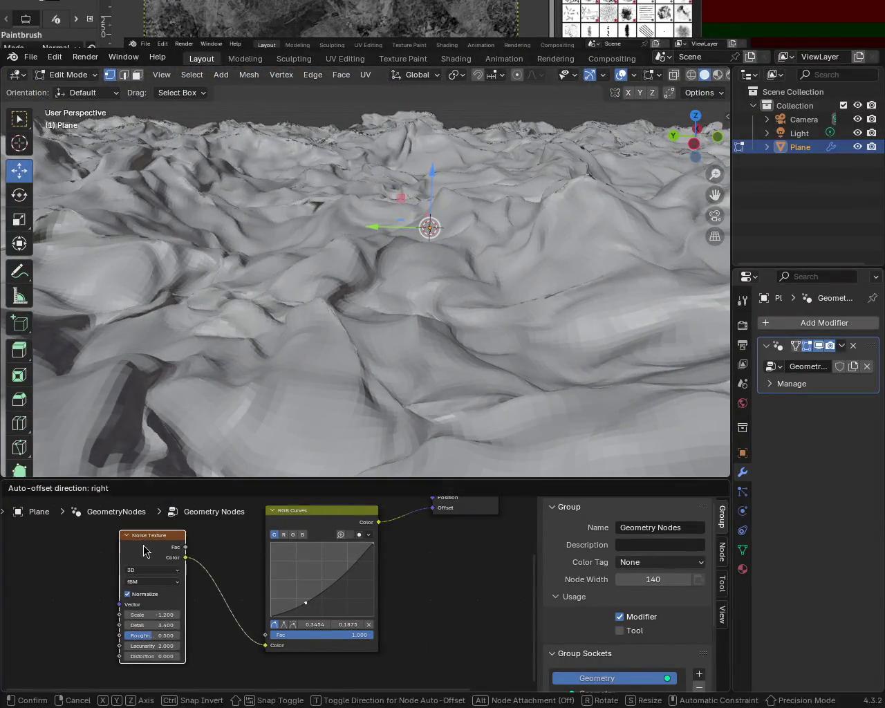
# Step: Reposition the RGB Curves node and add an S-curve point at 0.6545, 0.7750
pyautogui.moveTo(321, 515); pyautogui.dragTo(295, 539)
pyautogui.moveTo(306, 620)
pyautogui.mouseDown()
pyautogui.moveTo(302, 588)
pyautogui.moveTo(315, 587)
pyautogui.mouseUp()
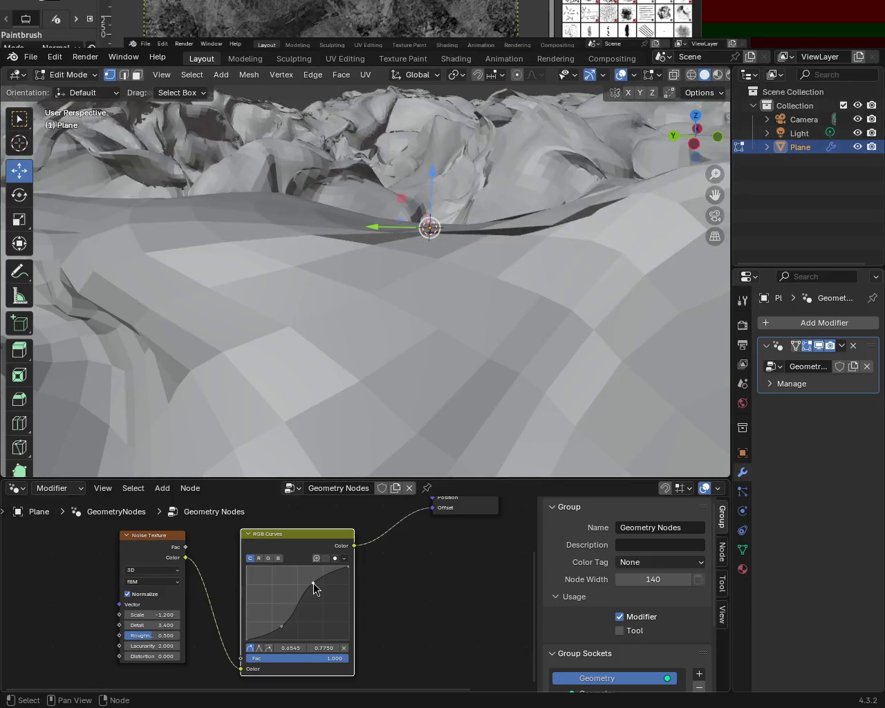
pyautogui.scroll(-8, 512, 228)
pyautogui.moveTo(511, 228); pyautogui.dragTo(361, 316, button='middle')
pyautogui.scroll(8, 374, 232)
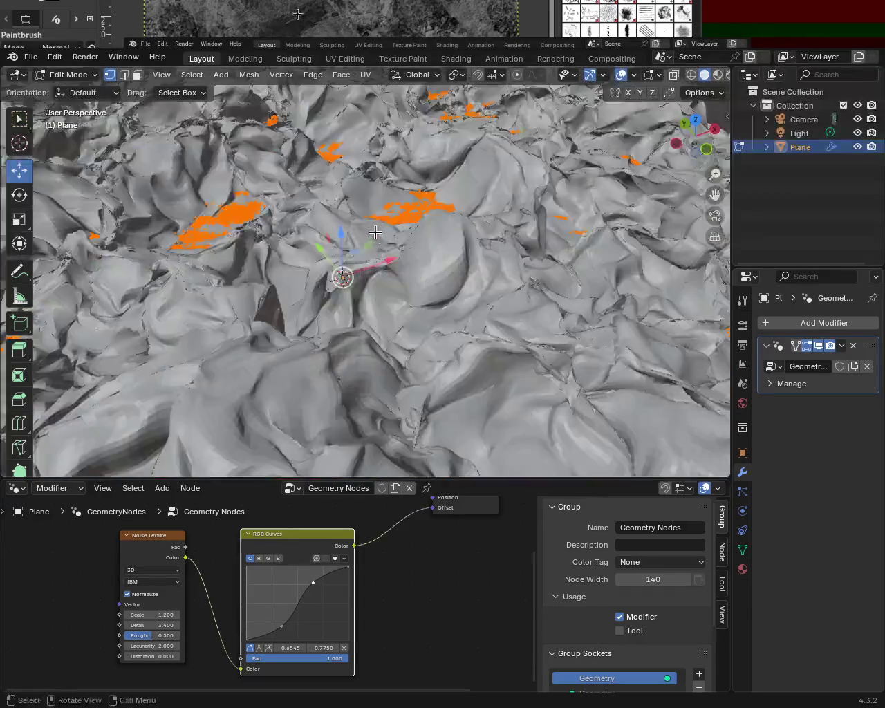
pyautogui.moveTo(375, 232); pyautogui.dragTo(311, 221, button='middle')
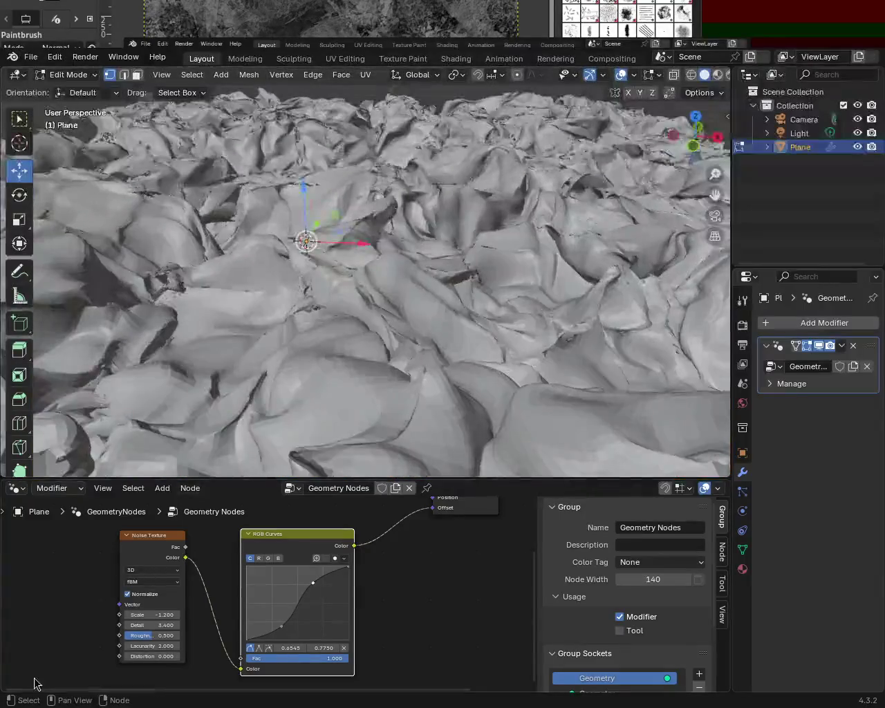
# Step: Drop the Noise Texture Detail to 0, then raise it to 0.1
pyautogui.moveTo(156, 625)
pyautogui.mouseDown()
pyautogui.moveTo(111, 625)
pyautogui.moveTo(290, 625)
pyautogui.mouseUp()
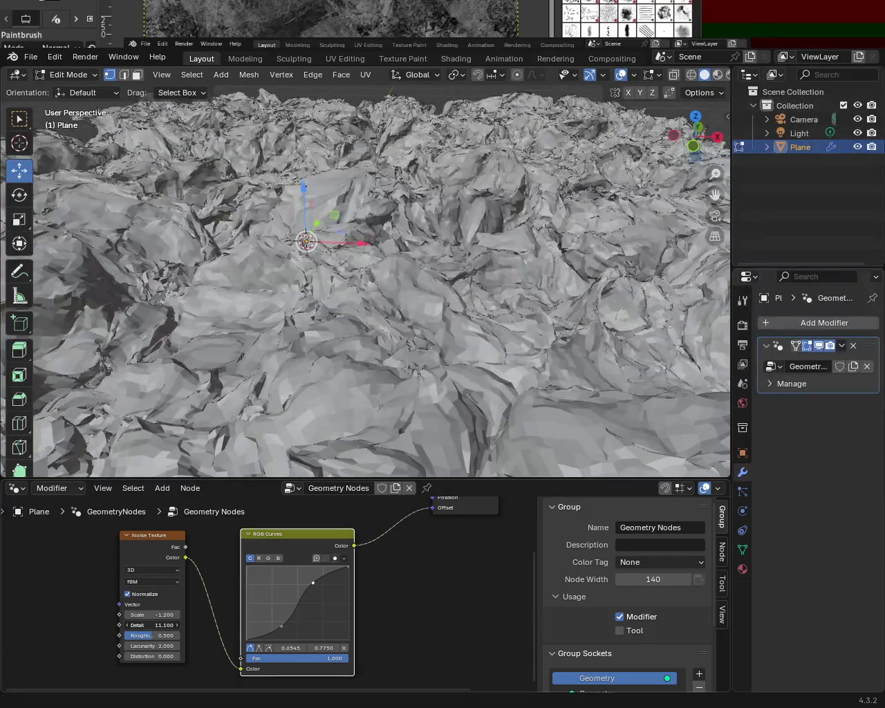
pyautogui.moveTo(155, 625); pyautogui.dragTo(69, 625)
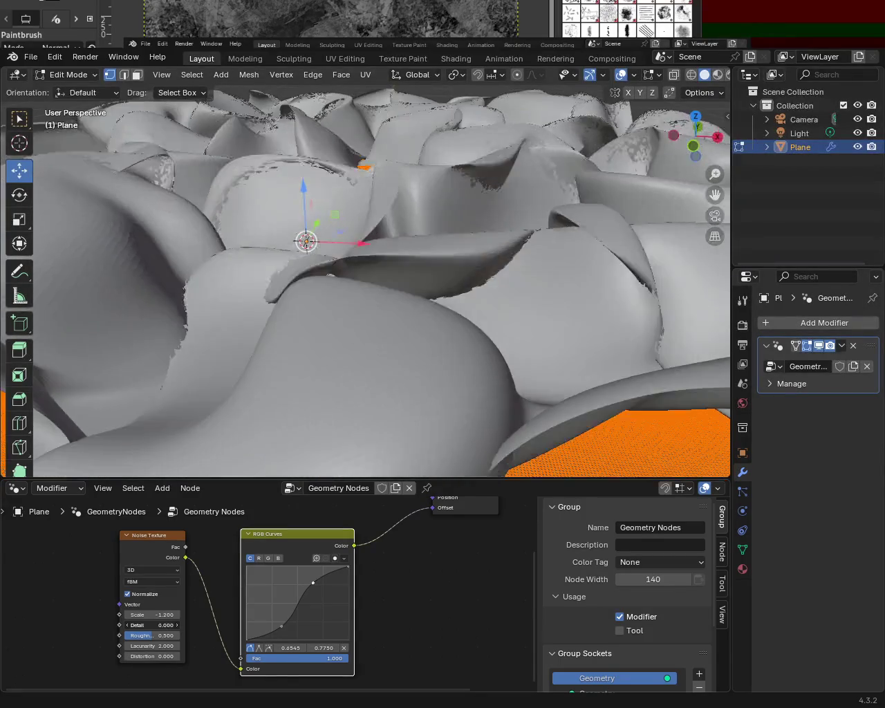
pyautogui.moveTo(155, 625); pyautogui.dragTo(138, 625)
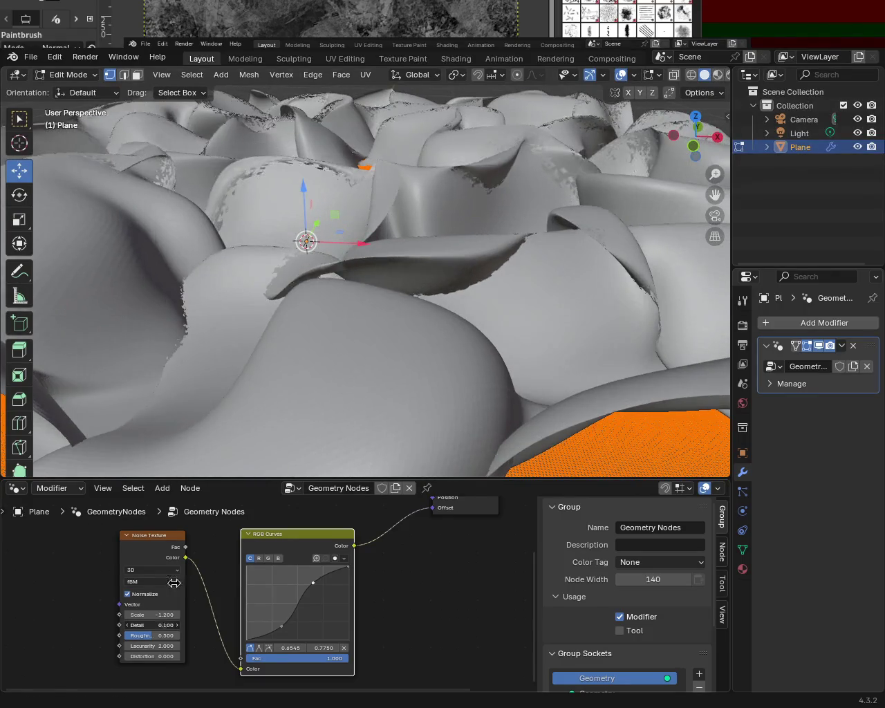
pyautogui.moveTo(149, 620); pyautogui.dragTo(153, 621)
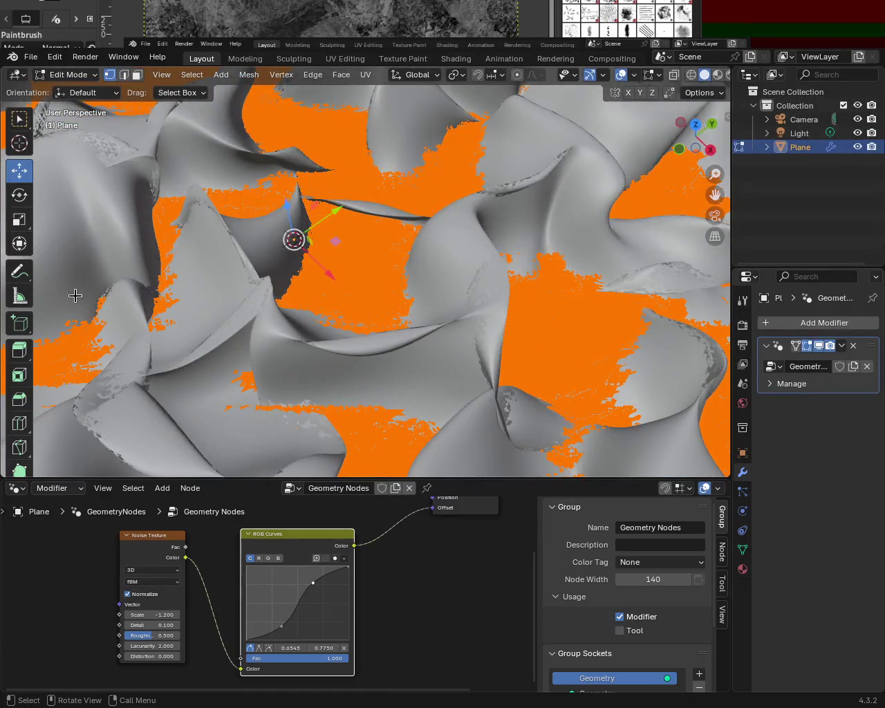
# Step: Change the Noise Texture Scale to -0.6 and zoom out to see the whole plane
pyautogui.moveTo(138, 614)
pyautogui.mouseDown()
pyautogui.moveTo(97, 615)
pyautogui.moveTo(197, 615)
pyautogui.moveTo(132, 615)
pyautogui.moveTo(145, 615)
pyautogui.mouseUp()
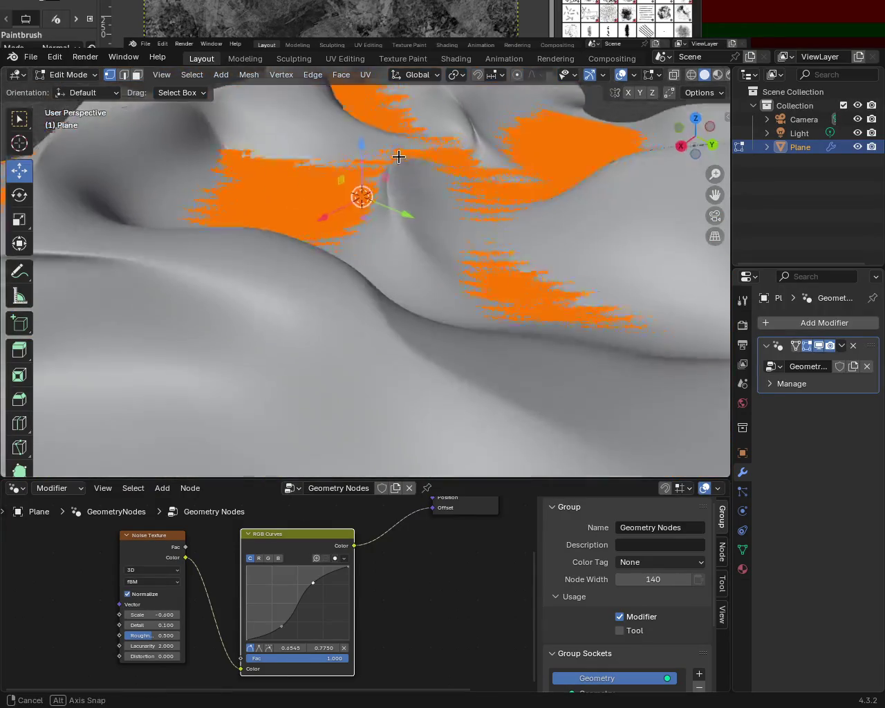
pyautogui.moveTo(473, 299)
pyautogui.keyDown('ctrl'); pyautogui.mouseDown(button='middle')
pyautogui.moveTo(387, 132)
pyautogui.moveTo(374, 304)
pyautogui.mouseUp(button='middle'); pyautogui.keyUp('ctrl')
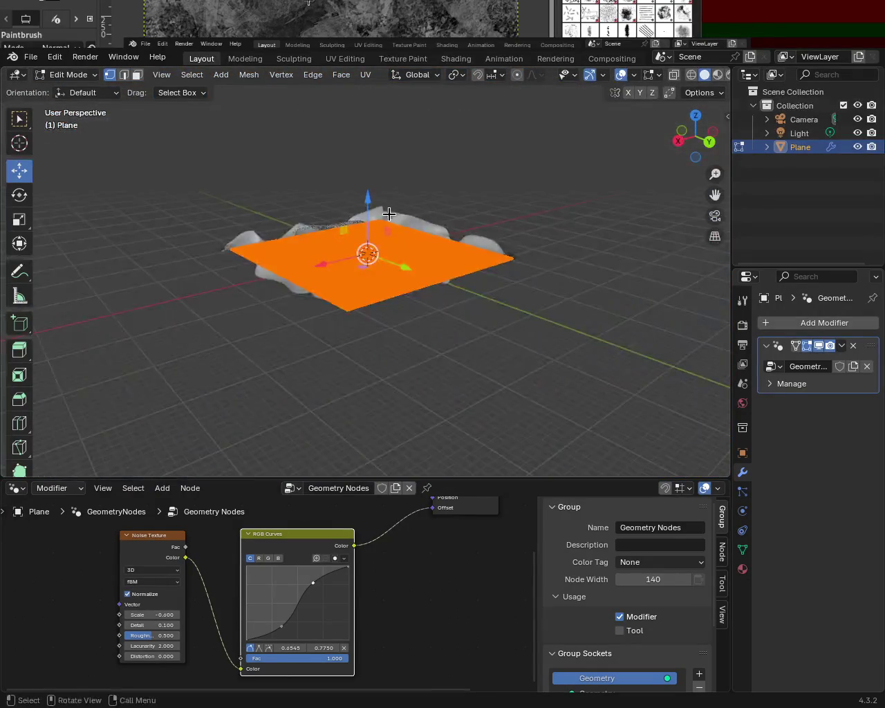
pyautogui.scroll(6, 374, 304)
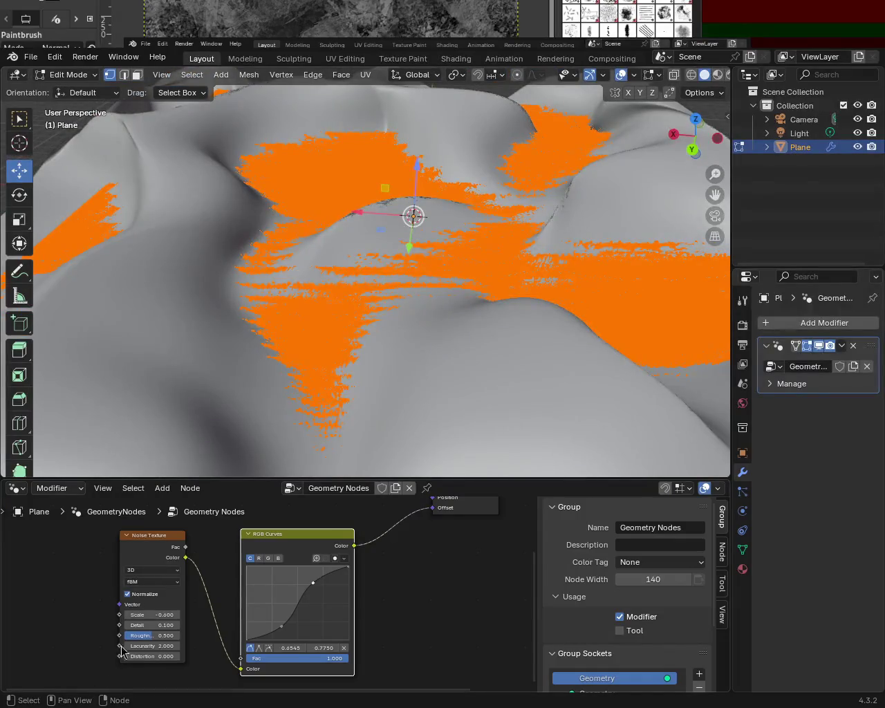
# Step: Raise noise Detail to 8.5, ease Roughness down, and add a curve point at 0.6363, 0.8500
pyautogui.moveTo(145, 625)
pyautogui.mouseDown()
pyautogui.moveTo(131, 625)
pyautogui.moveTo(170, 625)
pyautogui.mouseUp()
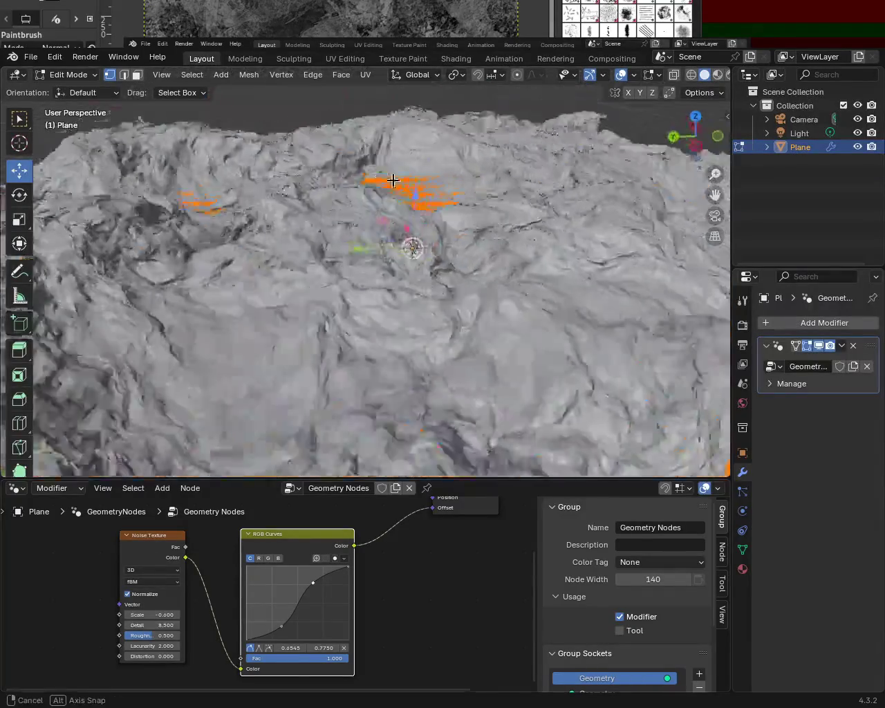
pyautogui.moveTo(246, 409)
pyautogui.mouseDown(button='middle')
pyautogui.moveTo(330, 192)
pyautogui.moveTo(362, 208)
pyautogui.mouseUp(button='middle')
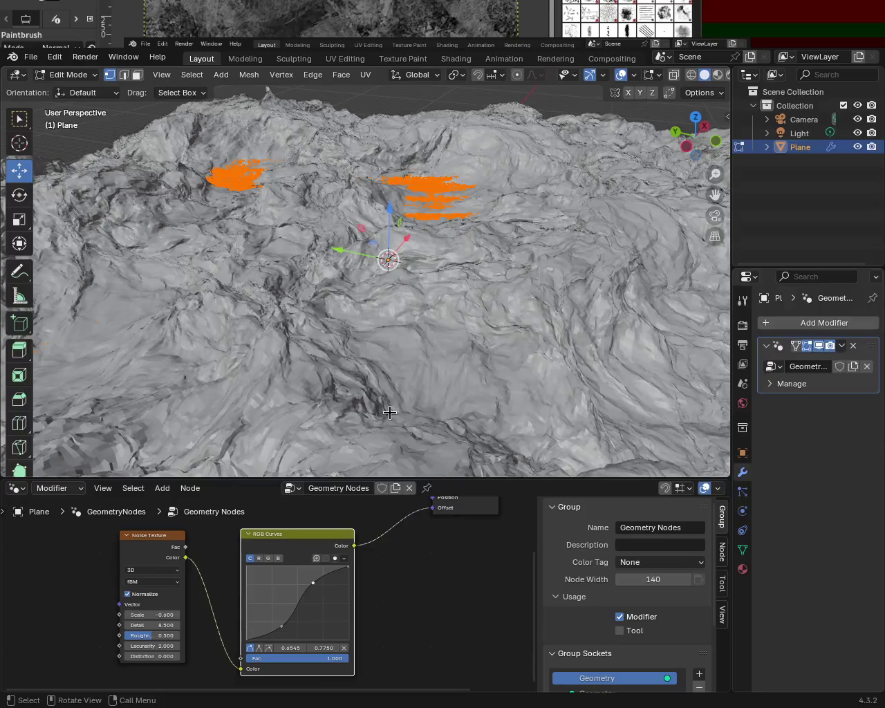
pyautogui.moveTo(154, 636)
pyautogui.mouseDown()
pyautogui.moveTo(131, 635)
pyautogui.moveTo(170, 636)
pyautogui.mouseUp()
pyautogui.moveTo(490, 251)
pyautogui.mouseDown(button='middle')
pyautogui.moveTo(233, 236)
pyautogui.moveTo(221, 337)
pyautogui.moveTo(85, 306)
pyautogui.moveTo(391, 287)
pyautogui.moveTo(443, 318)
pyautogui.moveTo(579, 282)
pyautogui.moveTo(613, 285)
pyautogui.moveTo(630, 272)
pyautogui.moveTo(588, 279)
pyautogui.moveTo(547, 259)
pyautogui.moveTo(409, 241)
pyautogui.moveTo(417, 276)
pyautogui.mouseUp(button='middle')
pyautogui.moveTo(281, 630); pyautogui.dragTo(313, 583)
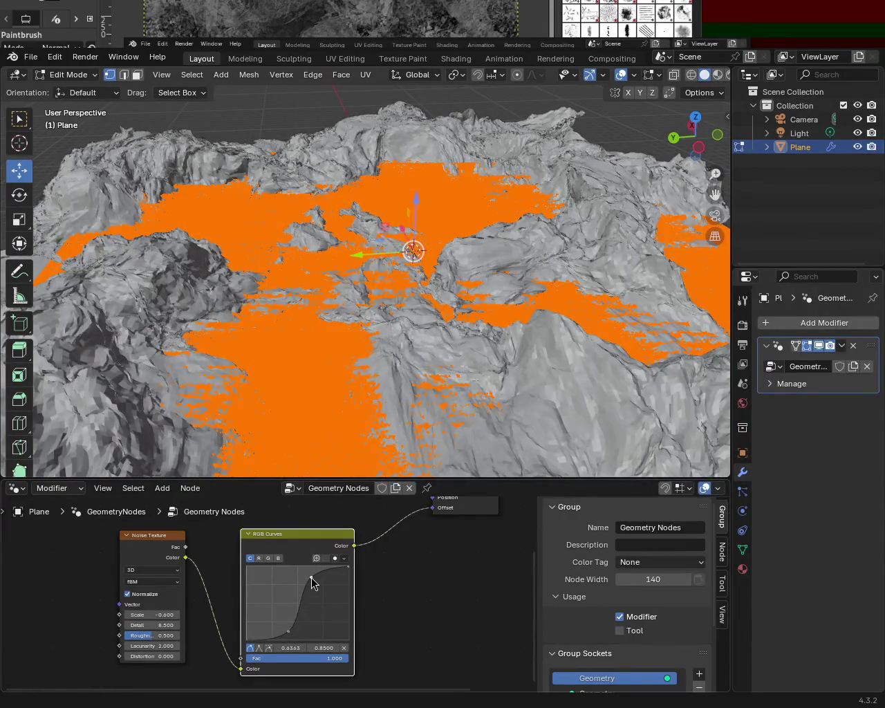
# Step: Add curve points for a steep S and lower the right endpoint to 0.9954, 0.8025
pyautogui.moveTo(277, 276)
pyautogui.mouseDown(button='middle')
pyautogui.moveTo(182, 281)
pyautogui.moveTo(374, 232)
pyautogui.mouseUp(button='middle')
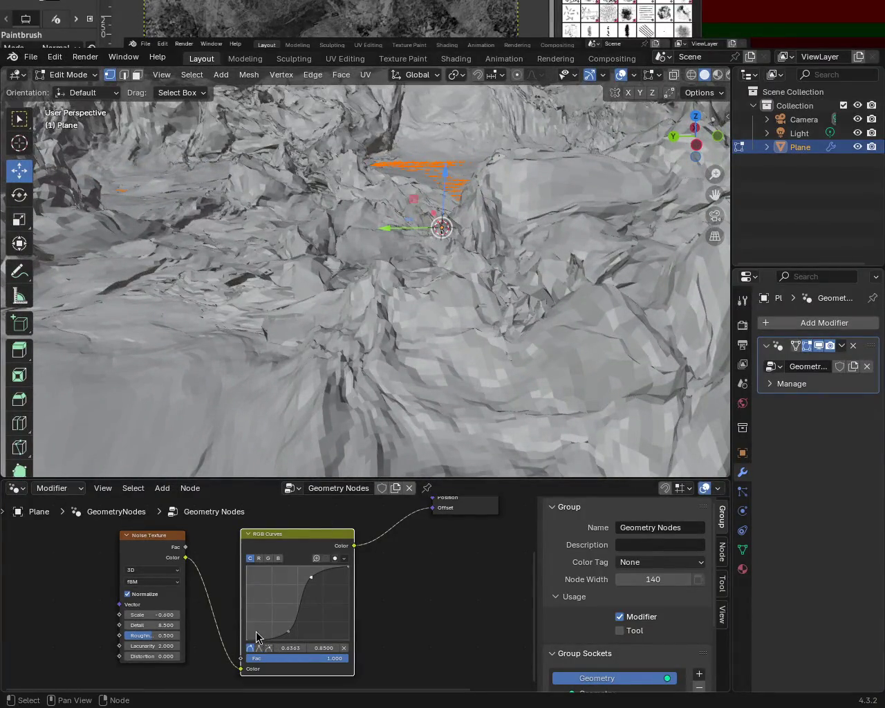
pyautogui.moveTo(282, 633); pyautogui.dragTo(273, 631)
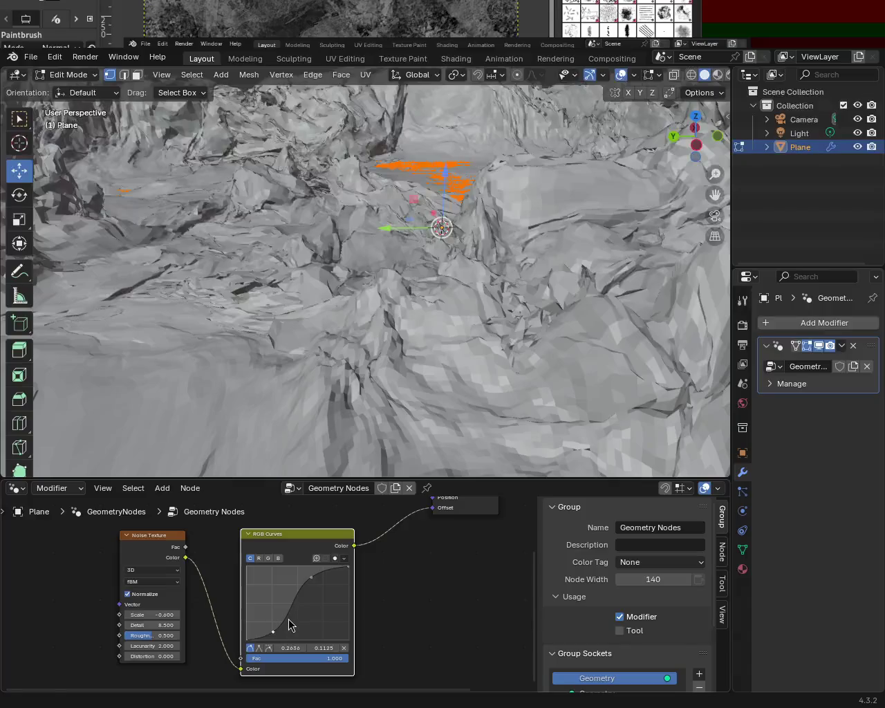
pyautogui.click(287, 617)
pyautogui.moveTo(302, 629); pyautogui.dragTo(292, 627)
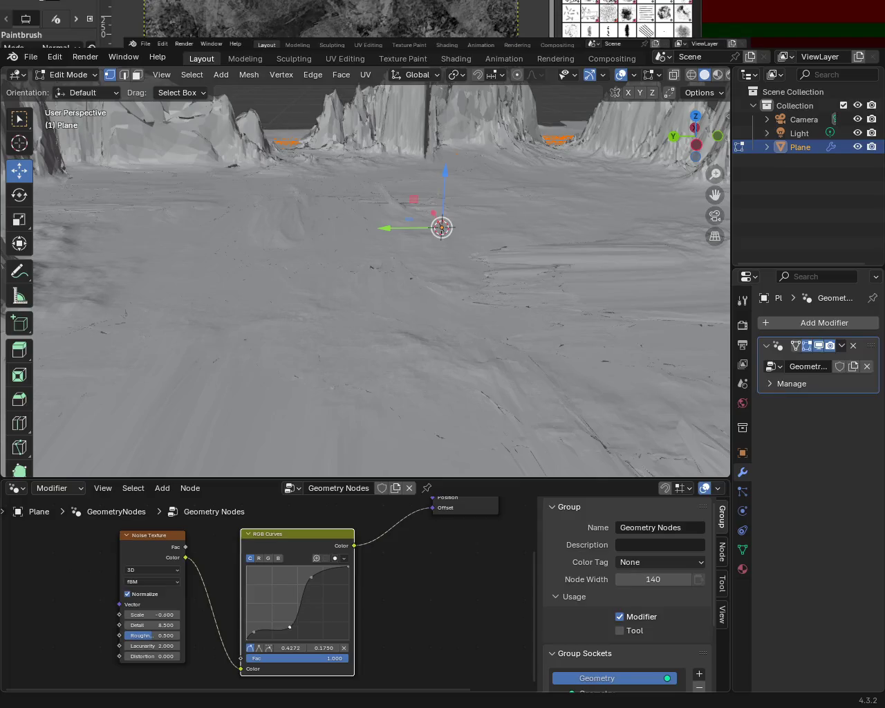
pyautogui.click(311, 580)
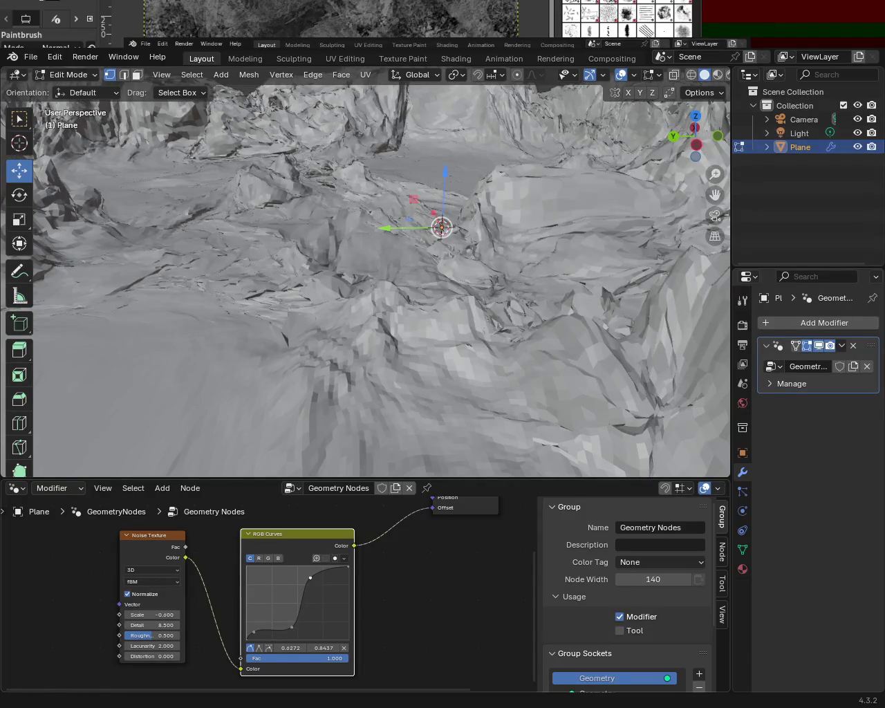
pyautogui.moveTo(347, 566); pyautogui.dragTo(347, 576)
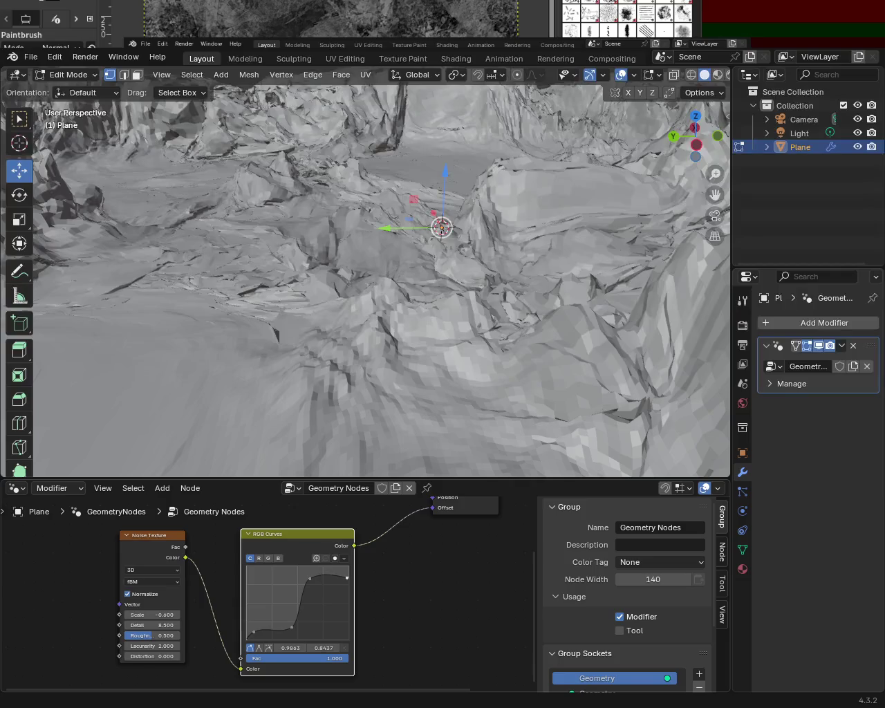
pyautogui.moveTo(495, 304)
pyautogui.mouseDown(button='middle')
pyautogui.moveTo(386, 287)
pyautogui.moveTo(444, 233)
pyautogui.mouseUp(button='middle')
pyautogui.scroll(-6, 388, 260)
pyautogui.scroll(5, 388, 260)
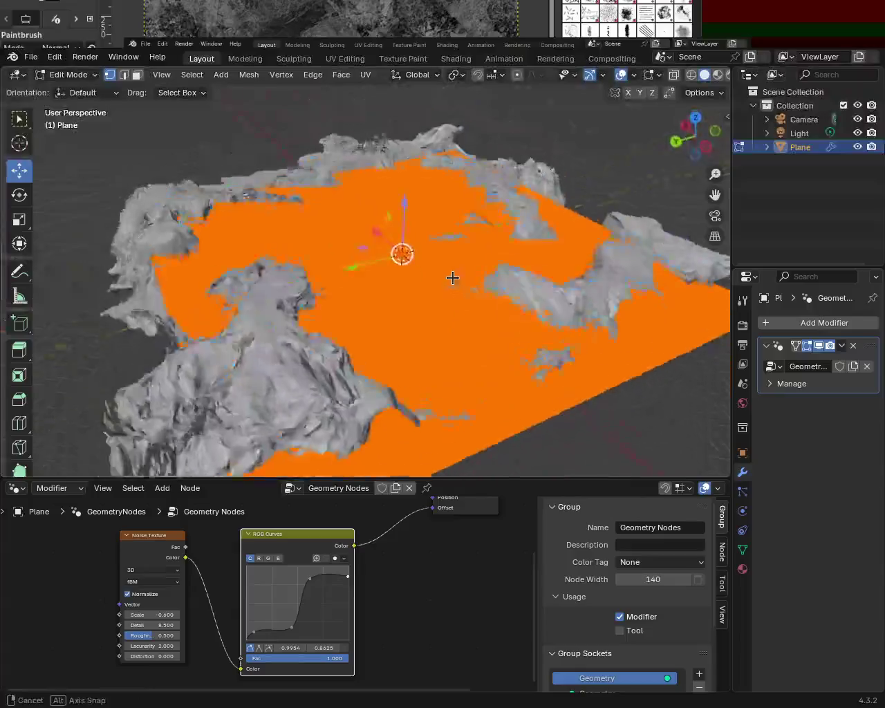
pyautogui.moveTo(387, 260)
pyautogui.mouseDown(button='middle')
pyautogui.moveTo(378, 257)
pyautogui.moveTo(506, 300)
pyautogui.moveTo(372, 290)
pyautogui.moveTo(376, 267)
pyautogui.moveTo(277, 273)
pyautogui.moveTo(212, 301)
pyautogui.moveTo(235, 272)
pyautogui.moveTo(332, 256)
pyautogui.moveTo(336, 224)
pyautogui.moveTo(352, 300)
pyautogui.moveTo(460, 305)
pyautogui.moveTo(328, 295)
pyautogui.moveTo(269, 276)
pyautogui.moveTo(274, 269)
pyautogui.moveTo(217, 290)
pyautogui.moveTo(170, 273)
pyautogui.moveTo(262, 273)
pyautogui.moveTo(519, 301)
pyautogui.moveTo(336, 207)
pyautogui.moveTo(395, 263)
pyautogui.moveTo(270, 254)
pyautogui.mouseUp(button='middle')
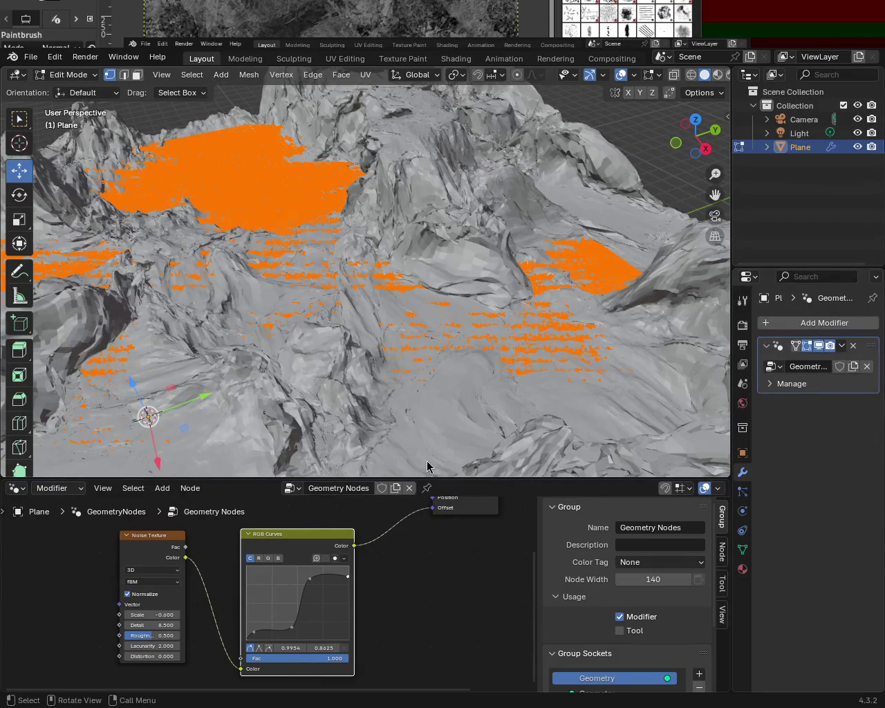
pyautogui.moveTo(561, 292)
pyautogui.mouseDown(button='middle')
pyautogui.moveTo(562, 261)
pyautogui.moveTo(48, 316)
pyautogui.moveTo(403, 304)
pyautogui.moveTo(405, 258)
pyautogui.moveTo(490, 259)
pyautogui.moveTo(227, 213)
pyautogui.moveTo(425, 235)
pyautogui.moveTo(388, 233)
pyautogui.moveTo(387, 204)
pyautogui.moveTo(450, 278)
pyautogui.moveTo(239, 309)
pyautogui.moveTo(292, 277)
pyautogui.moveTo(381, 297)
pyautogui.moveTo(346, 270)
pyautogui.mouseUp(button='middle')
pyautogui.scroll(2, 349, 271)
pyautogui.scroll(2, 352, 274)
pyautogui.scroll(1, 356, 267)
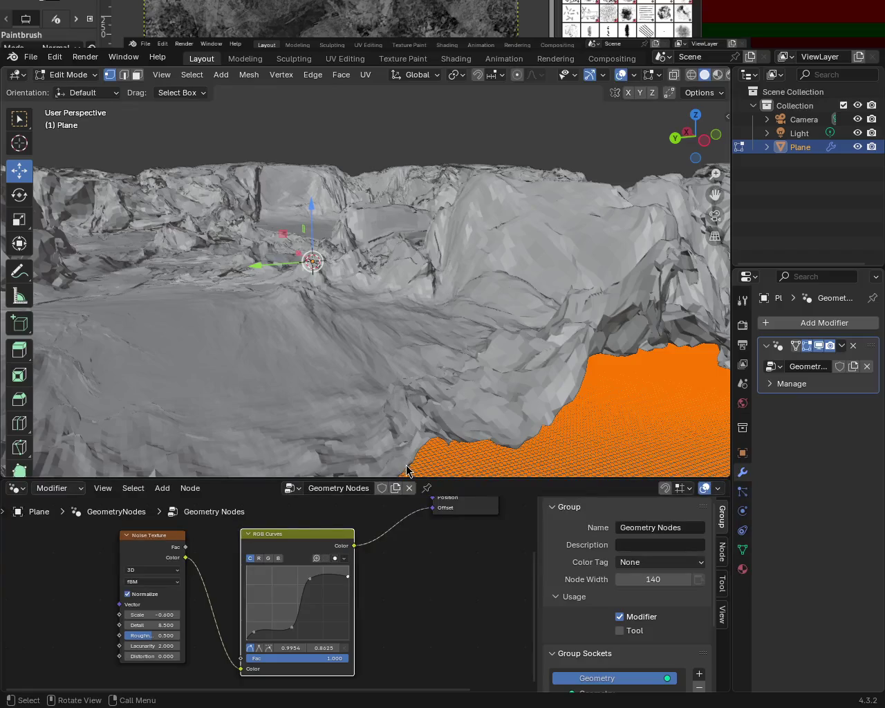
pyautogui.moveTo(385, 289)
pyautogui.mouseDown(button='middle')
pyautogui.moveTo(283, 266)
pyautogui.moveTo(297, 262)
pyautogui.mouseUp(button='middle')
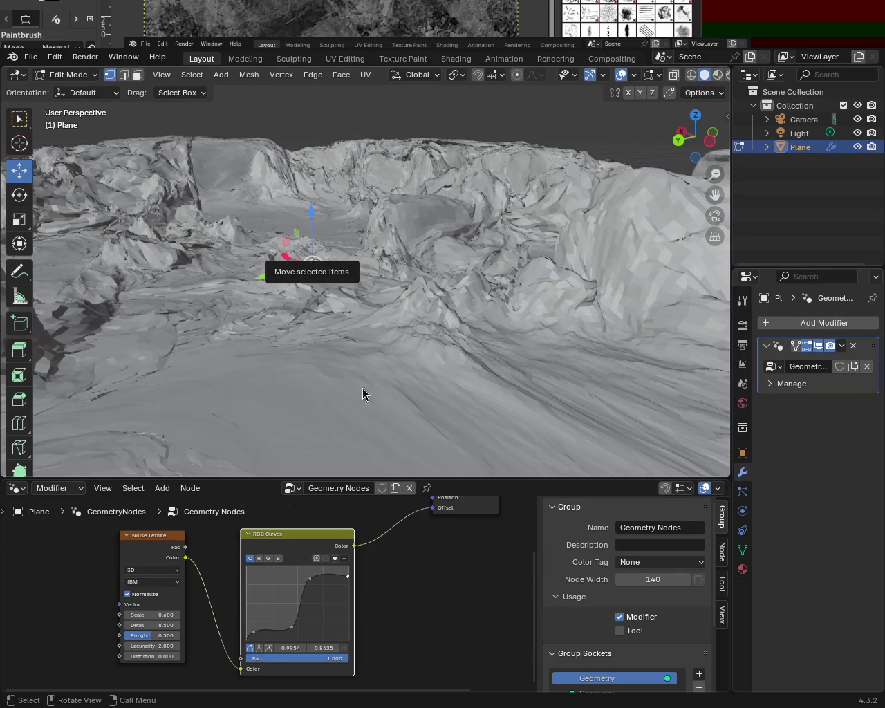
pyautogui.moveTo(334, 239)
pyautogui.mouseDown()
pyautogui.moveTo(351, 309)
pyautogui.moveTo(309, 235)
pyautogui.mouseUp()
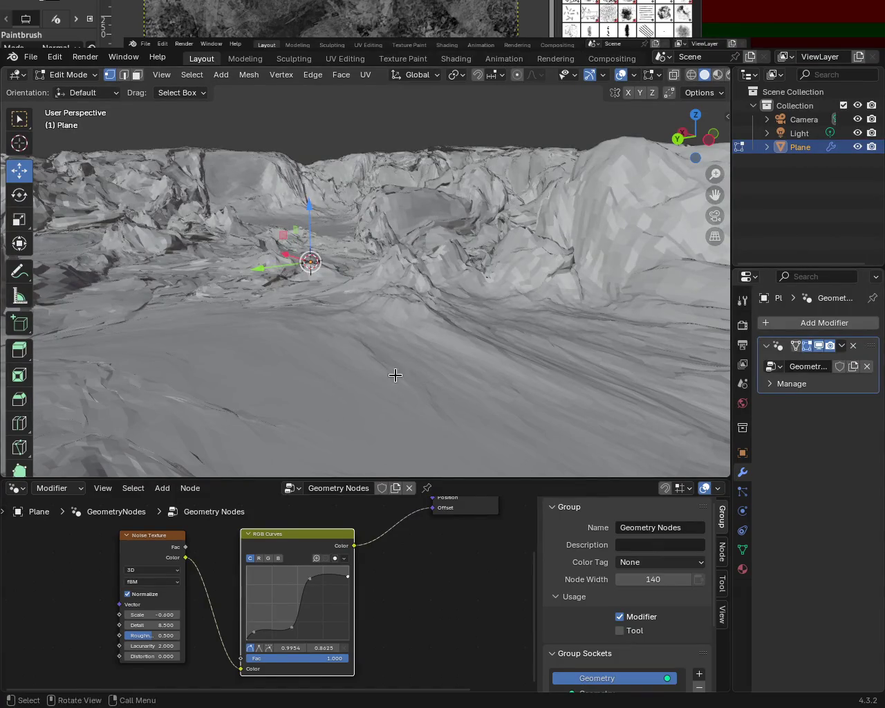
pyautogui.press('g')
pyautogui.click(401, 398)
pyautogui.moveTo(397, 367); pyautogui.dragTo(625, 382, button='middle')
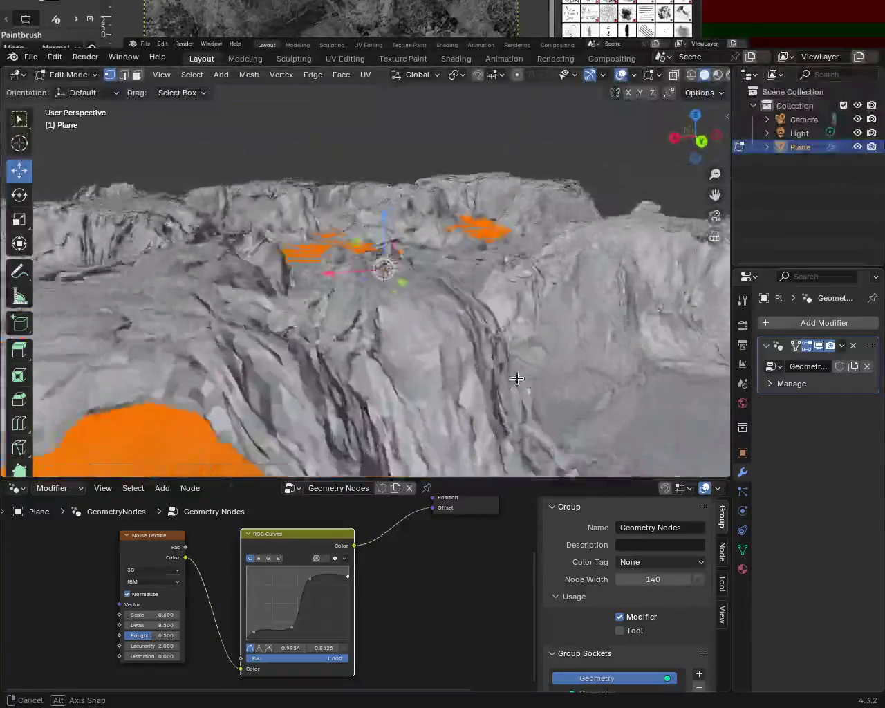
pyautogui.press('g')
pyautogui.moveTo(533, 362)
pyautogui.mouseDown(button='middle')
pyautogui.moveTo(151, 287)
pyautogui.moveTo(198, 277)
pyautogui.mouseUp(button='middle')
pyautogui.rightClick(151, 287)
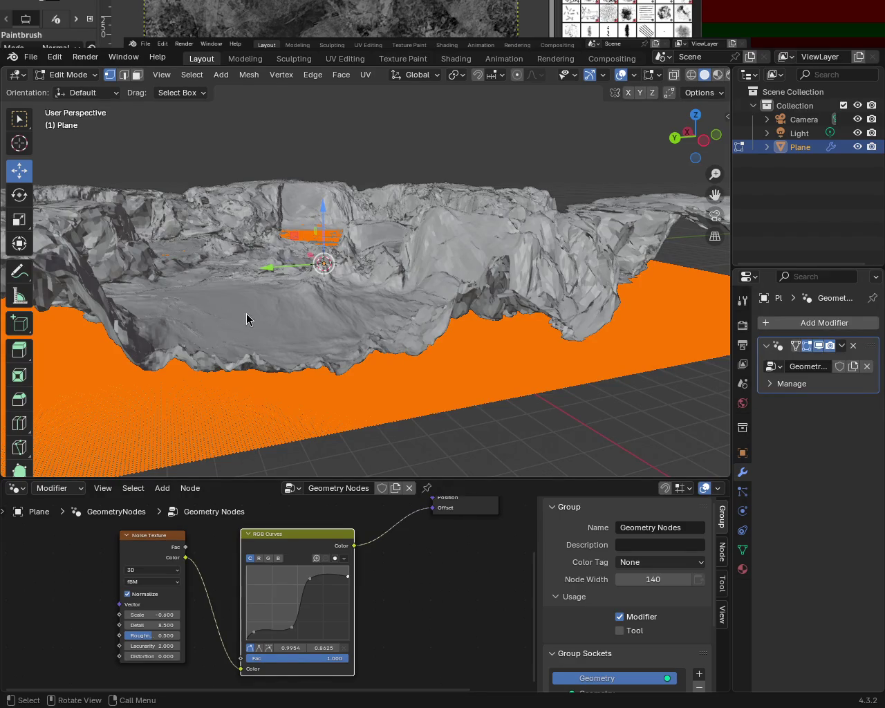
pyautogui.moveTo(407, 343)
pyautogui.mouseDown(button='middle')
pyautogui.moveTo(419, 287)
pyautogui.moveTo(234, 253)
pyautogui.moveTo(257, 220)
pyautogui.mouseUp(button='middle')
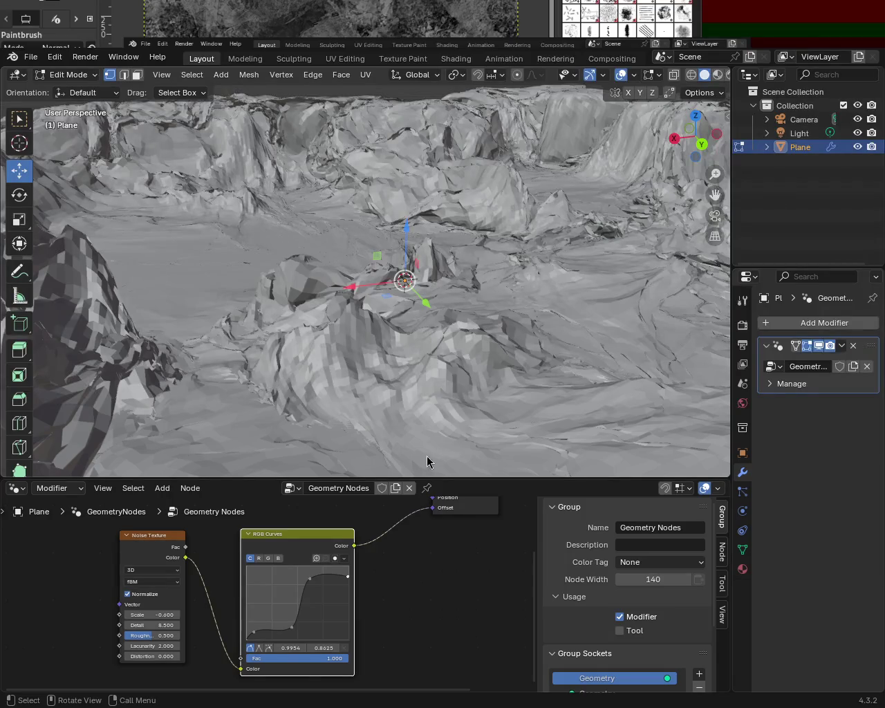
pyautogui.moveTo(420, 274)
pyautogui.mouseDown(button='middle')
pyautogui.moveTo(403, 304)
pyautogui.moveTo(547, 290)
pyautogui.moveTo(469, 293)
pyautogui.moveTo(425, 275)
pyautogui.moveTo(355, 267)
pyautogui.moveTo(332, 274)
pyautogui.moveTo(393, 257)
pyautogui.moveTo(492, 333)
pyautogui.moveTo(411, 306)
pyautogui.moveTo(372, 310)
pyautogui.moveTo(428, 329)
pyautogui.moveTo(332, 282)
pyautogui.moveTo(318, 265)
pyautogui.moveTo(422, 331)
pyautogui.moveTo(547, 347)
pyautogui.moveTo(569, 318)
pyautogui.moveTo(383, 336)
pyautogui.mouseUp(button='middle')
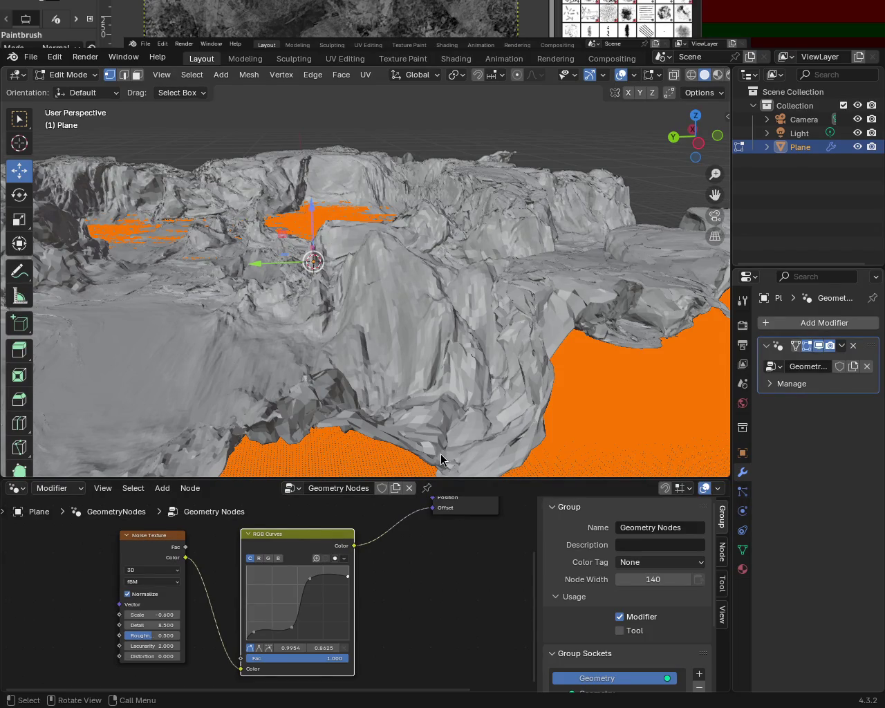
pyautogui.moveTo(409, 270); pyautogui.dragTo(399, 275, button='middle')
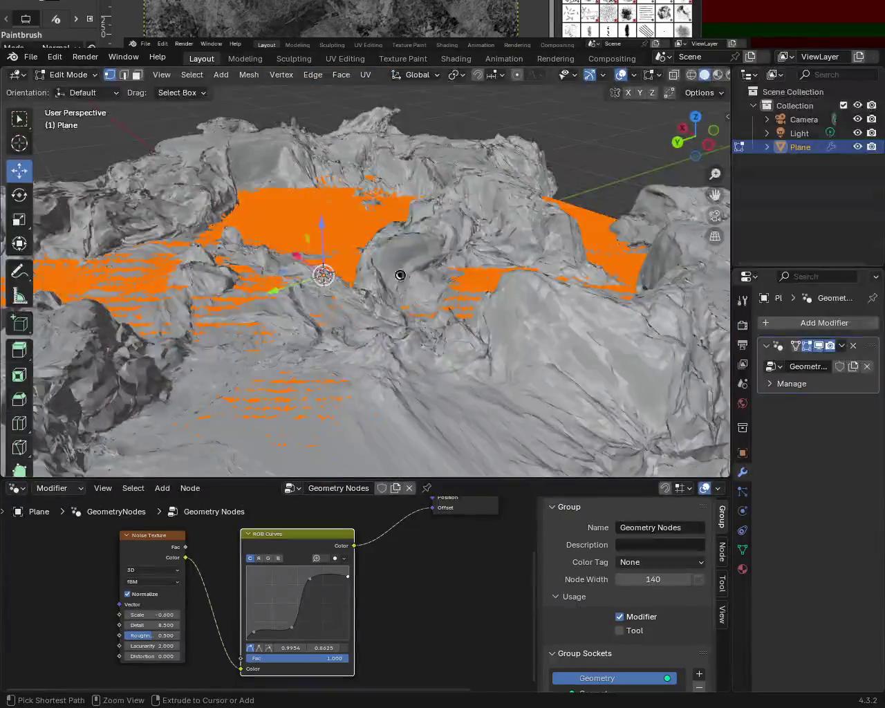
# Step: Save the project as terrain_1.blend with Ctrl+S and orbit around the cliff terrain
pyautogui.hotkey('ctrl', 's')
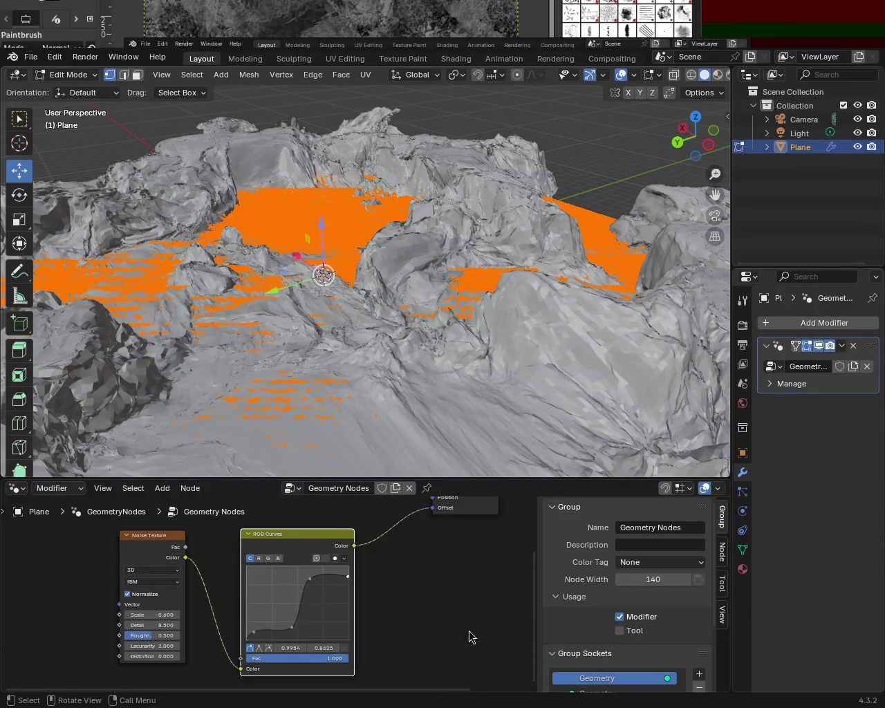
pyautogui.moveTo(500, 482)
pyautogui.mouseDown(button='middle')
pyautogui.moveTo(381, 246)
pyautogui.moveTo(417, 240)
pyautogui.moveTo(301, 271)
pyautogui.moveTo(569, 278)
pyautogui.moveTo(419, 296)
pyautogui.moveTo(482, 301)
pyautogui.moveTo(485, 325)
pyautogui.moveTo(273, 298)
pyautogui.mouseUp(button='middle')
pyautogui.moveTo(345, 268); pyautogui.dragTo(404, 349, button='middle')
# Step: Save again, make the node editor slightly taller, and orbit to a new terrain angle
pyautogui.hotkey('ctrl', 's')
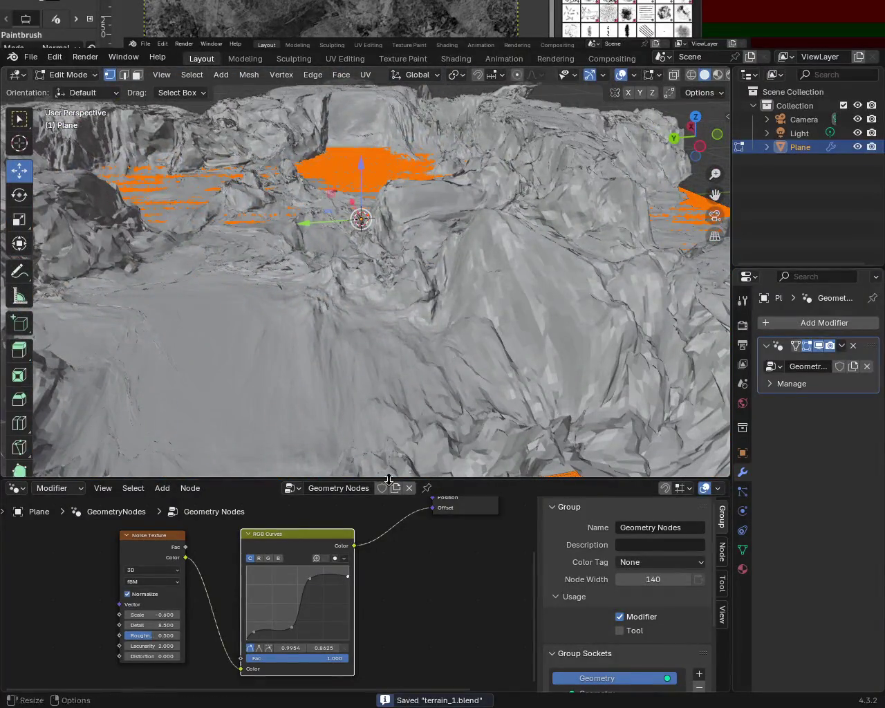
pyautogui.moveTo(452, 477)
pyautogui.mouseDown()
pyautogui.moveTo(482, 424)
pyautogui.moveTo(442, 449)
pyautogui.mouseUp()
pyautogui.moveTo(389, 346)
pyautogui.mouseDown(button='middle')
pyautogui.moveTo(451, 341)
pyautogui.moveTo(519, 354)
pyautogui.mouseUp(button='middle')
pyautogui.moveTo(462, 359)
pyautogui.mouseDown(button='middle')
pyautogui.moveTo(409, 395)
pyautogui.moveTo(427, 353)
pyautogui.moveTo(416, 336)
pyautogui.moveTo(517, 346)
pyautogui.moveTo(417, 360)
pyautogui.moveTo(475, 382)
pyautogui.moveTo(393, 344)
pyautogui.mouseUp(button='middle')
pyautogui.moveTo(313, 318)
pyautogui.mouseDown(button='middle')
pyautogui.moveTo(522, 352)
pyautogui.moveTo(522, 335)
pyautogui.moveTo(429, 340)
pyautogui.moveTo(210, 257)
pyautogui.moveTo(245, 211)
pyautogui.moveTo(245, 245)
pyautogui.moveTo(296, 261)
pyautogui.moveTo(474, 264)
pyautogui.moveTo(475, 256)
pyautogui.moveTo(439, 276)
pyautogui.moveTo(264, 283)
pyautogui.moveTo(306, 292)
pyautogui.moveTo(342, 263)
pyautogui.moveTo(496, 248)
pyautogui.moveTo(426, 241)
pyautogui.moveTo(325, 292)
pyautogui.moveTo(366, 246)
pyautogui.moveTo(357, 237)
pyautogui.moveTo(394, 247)
pyautogui.moveTo(345, 242)
pyautogui.mouseUp(button='middle')
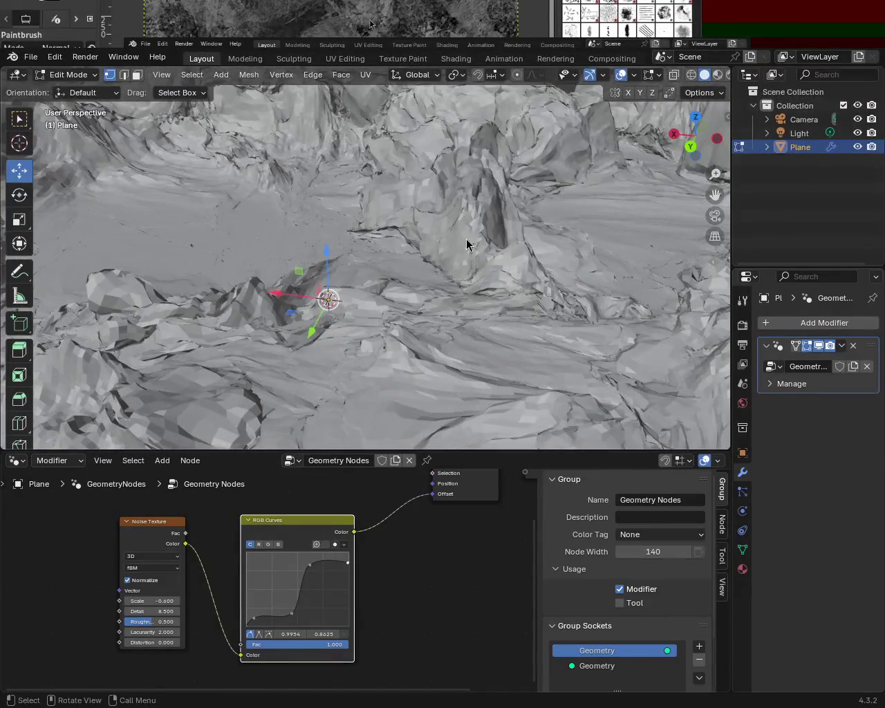
# Step: Drag the RGB Curves point to about 0.7272, 0.8187 to flatten the heights, then inspect the terrain
pyautogui.moveTo(440, 366)
pyautogui.mouseDown(button='middle')
pyautogui.moveTo(500, 233)
pyautogui.moveTo(515, 237)
pyautogui.moveTo(525, 256)
pyautogui.moveTo(498, 248)
pyautogui.moveTo(492, 237)
pyautogui.moveTo(477, 275)
pyautogui.mouseUp(button='middle')
pyautogui.moveTo(309, 564); pyautogui.dragTo(321, 566)
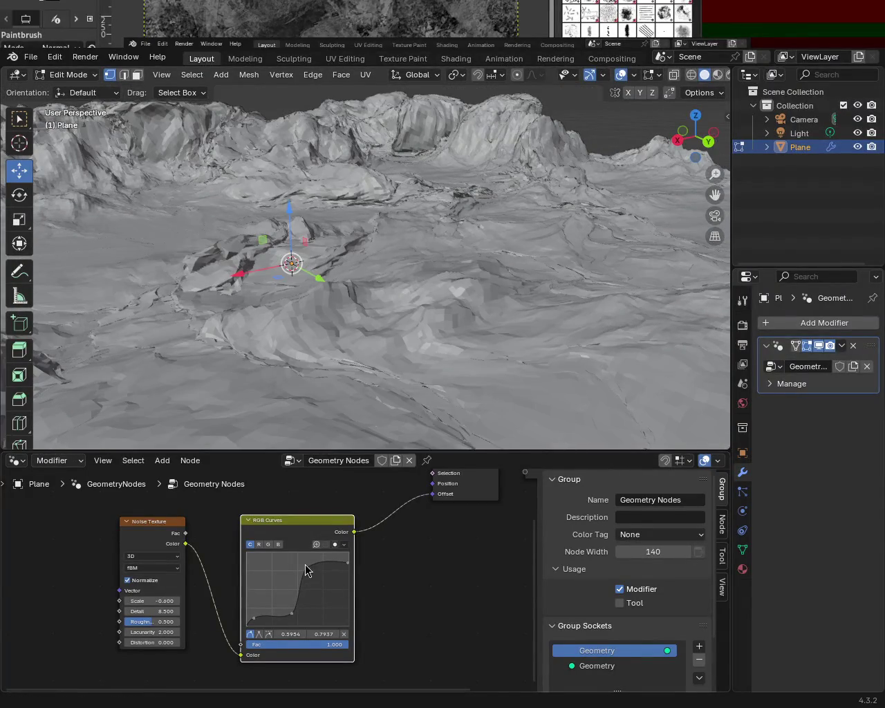
pyautogui.moveTo(290, 228)
pyautogui.mouseDown(button='middle')
pyautogui.moveTo(240, 176)
pyautogui.moveTo(195, 207)
pyautogui.moveTo(336, 172)
pyautogui.moveTo(479, 159)
pyautogui.moveTo(289, 183)
pyautogui.moveTo(326, 152)
pyautogui.moveTo(277, 233)
pyautogui.moveTo(452, 154)
pyautogui.moveTo(495, 206)
pyautogui.moveTo(357, 186)
pyautogui.mouseUp(button='middle')
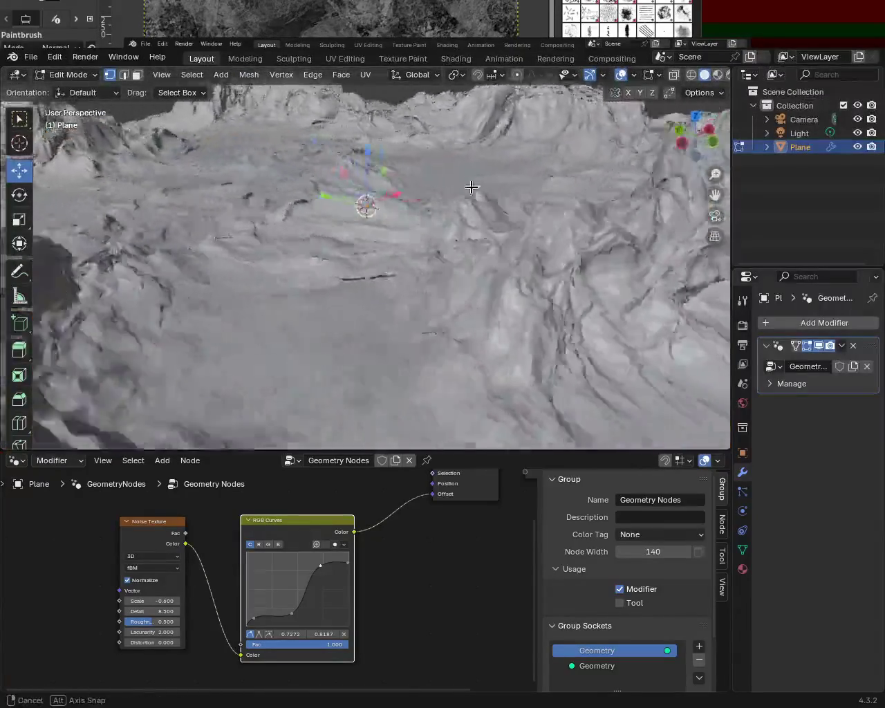
pyautogui.moveTo(471, 187)
pyautogui.mouseDown(button='middle')
pyautogui.moveTo(516, 198)
pyautogui.moveTo(354, 147)
pyautogui.mouseUp(button='middle')
pyautogui.moveTo(429, 158)
pyautogui.mouseDown(button='middle')
pyautogui.moveTo(354, 191)
pyautogui.moveTo(436, 210)
pyautogui.moveTo(585, 122)
pyautogui.moveTo(394, 263)
pyautogui.moveTo(359, 209)
pyautogui.moveTo(373, 241)
pyautogui.moveTo(433, 265)
pyautogui.moveTo(256, 245)
pyautogui.moveTo(507, 247)
pyautogui.moveTo(463, 231)
pyautogui.mouseUp(button='middle')
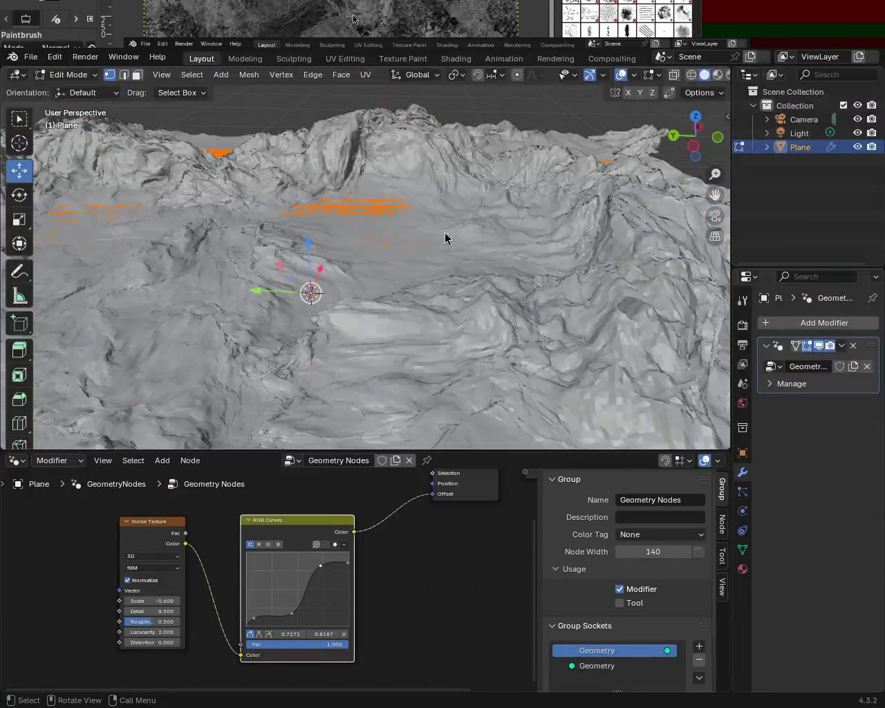
# Step: Select the Plane, toggle between Edit and Object Mode, and save the project as terrain_1.blend
pyautogui.press('Tab')
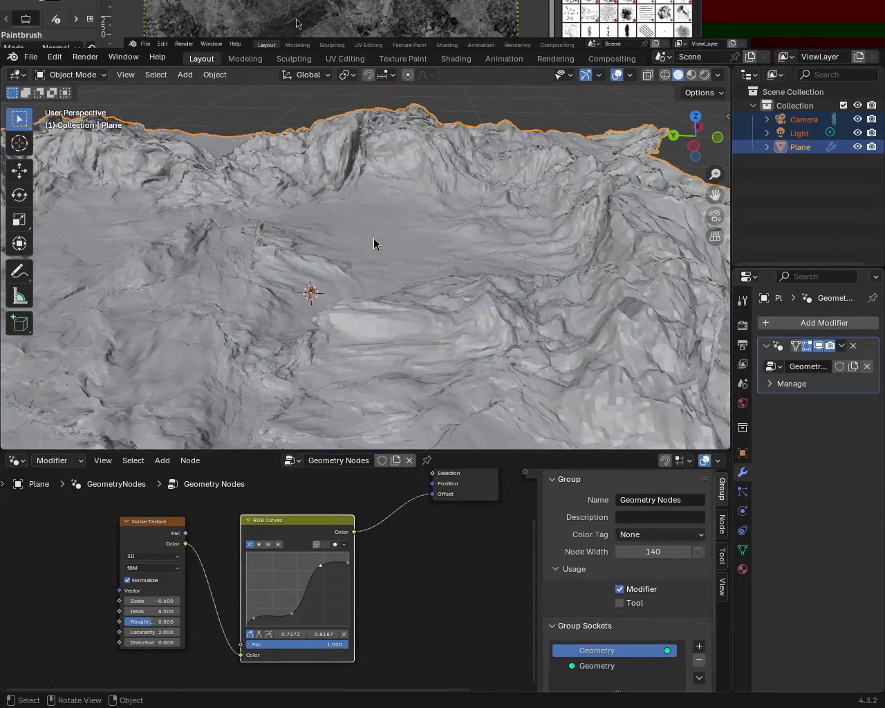
pyautogui.press('Tab')
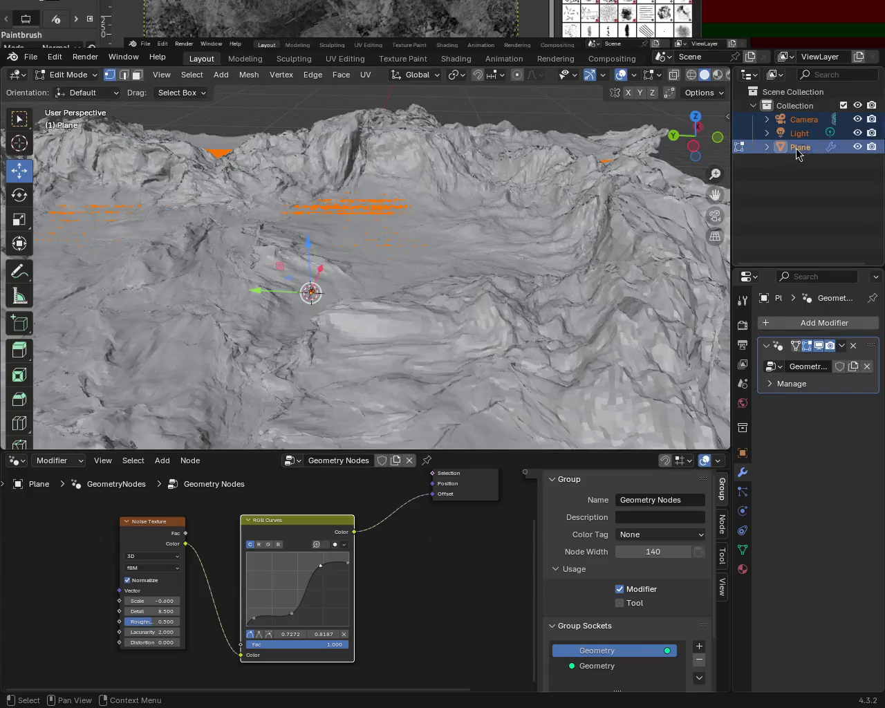
pyautogui.click(808, 148)
pyautogui.press('Tab')
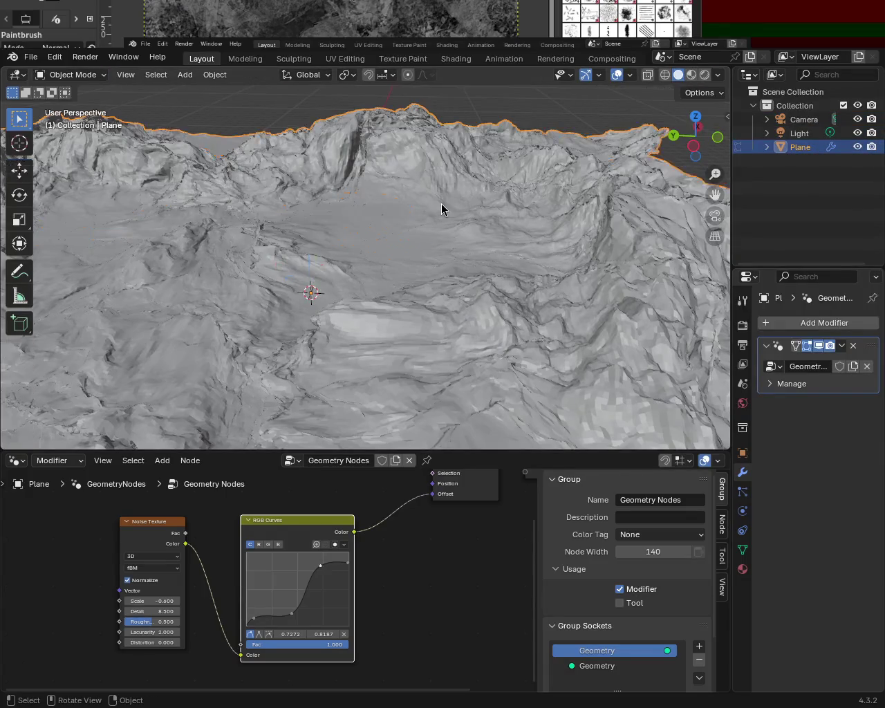
pyautogui.press('Tab')
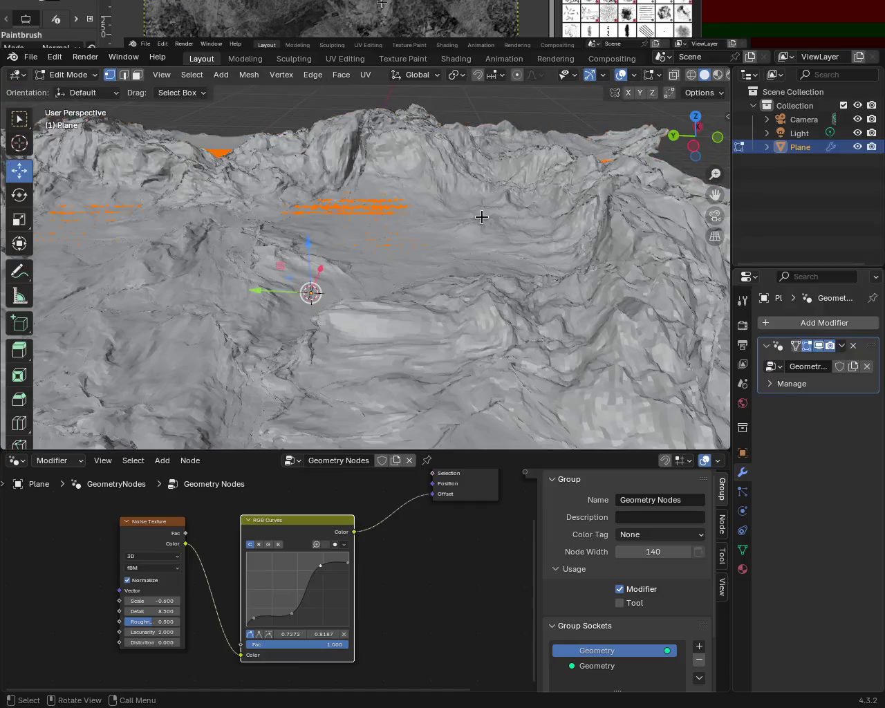
pyautogui.hotkey('ctrl', 's')
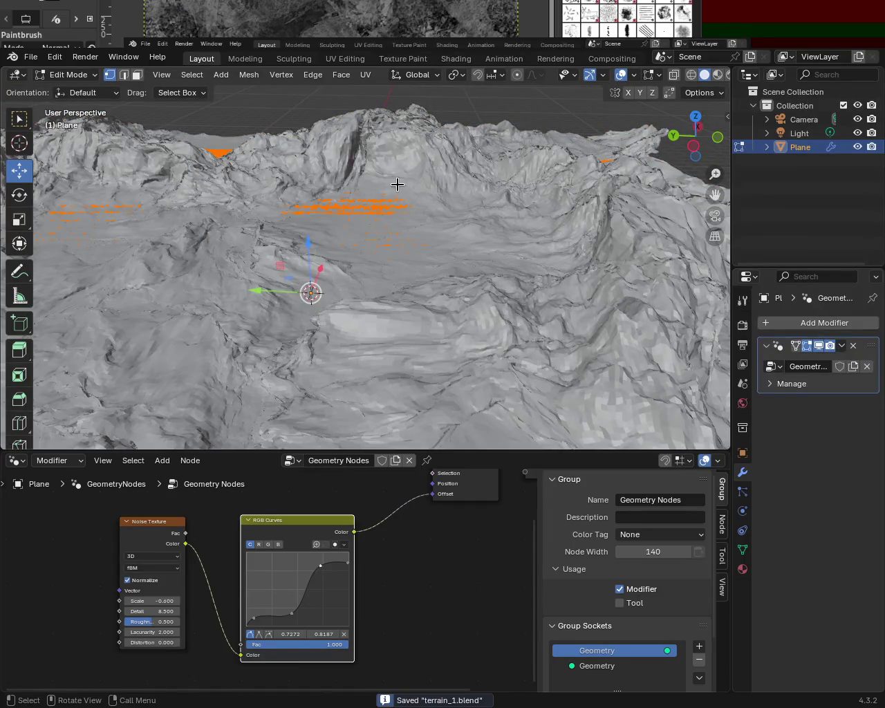
pyautogui.click(800, 132)
pyautogui.click(806, 150)
pyautogui.moveTo(422, 243)
pyautogui.mouseDown(button='middle')
pyautogui.moveTo(456, 261)
pyautogui.moveTo(466, 245)
pyautogui.mouseUp(button='middle')
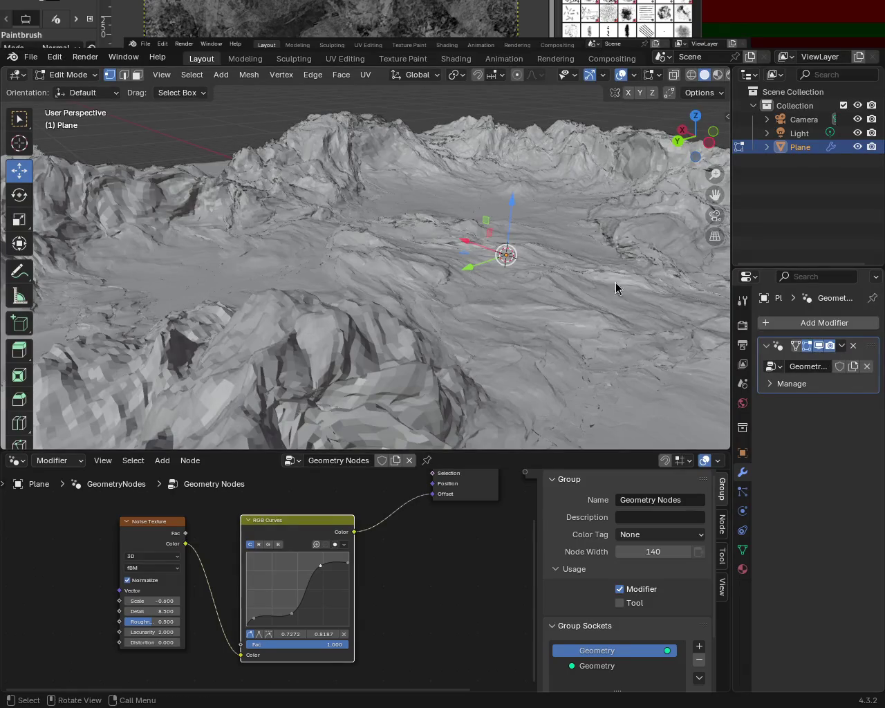
pyautogui.press('Tab')
# Step: Apply the Plane's Geometry Nodes modifier and enter Edit Mode with all geometry selected
pyautogui.click(841, 345)
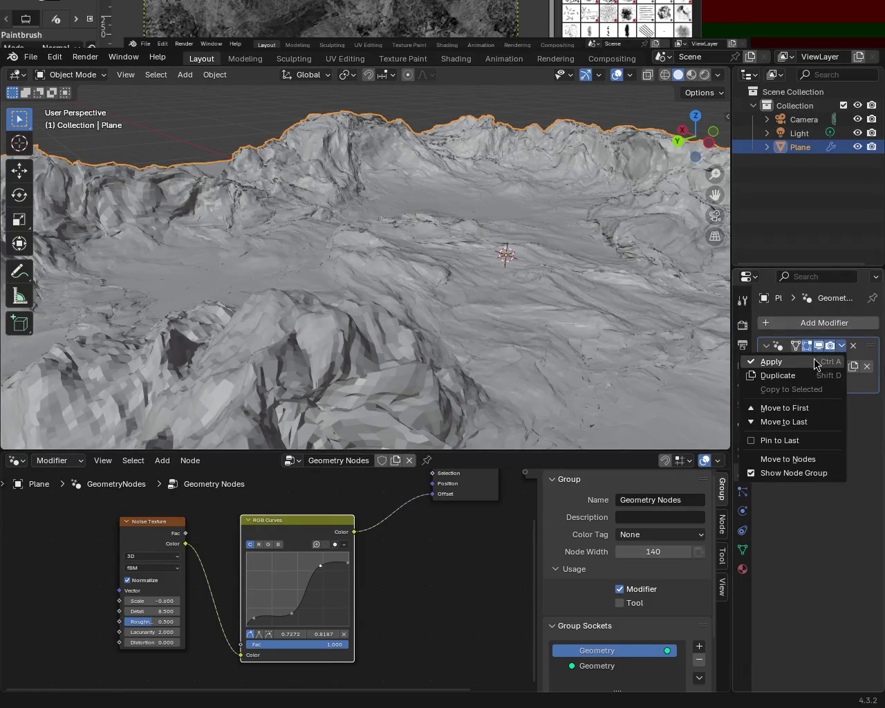
pyautogui.press('Return')
pyautogui.press('Tab')
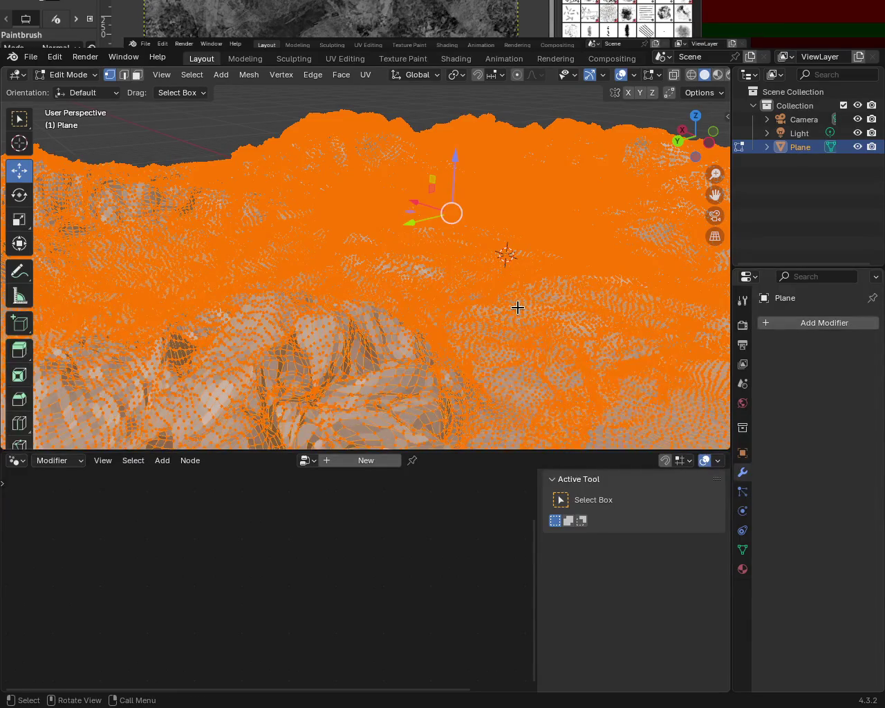
# Step: Merge the terrain vertices By Distance, starting with a 0.1 m merge distance
pyautogui.press('Tab')
pyautogui.press('Tab')
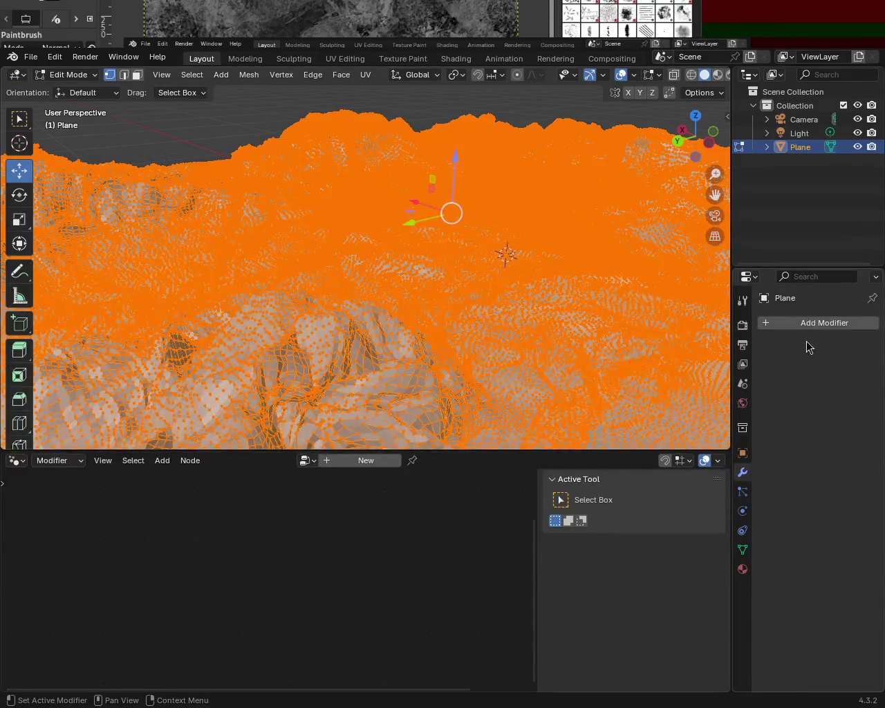
pyautogui.press('m')
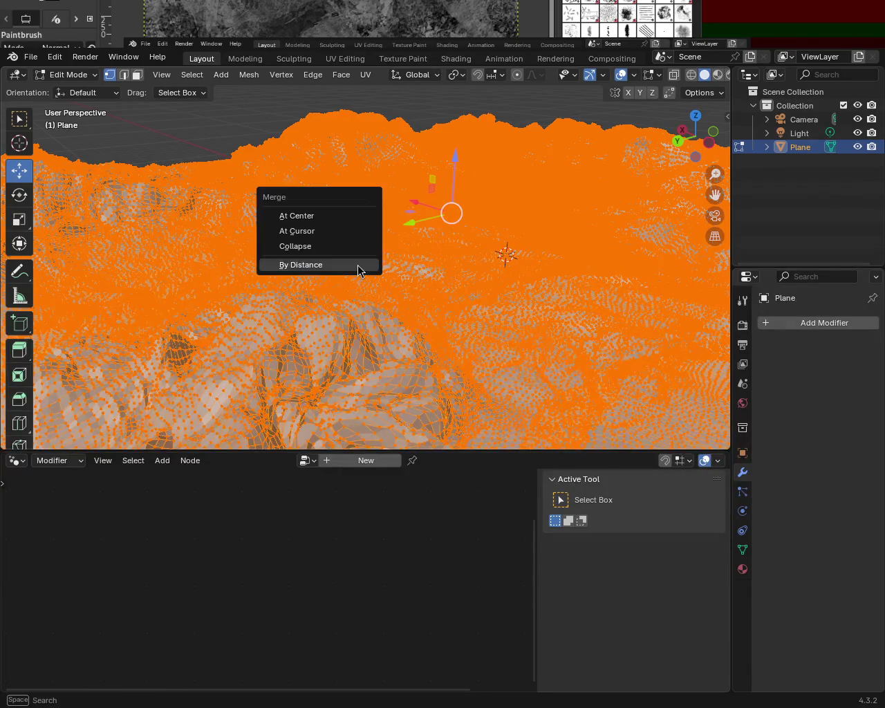
pyautogui.click(354, 266)
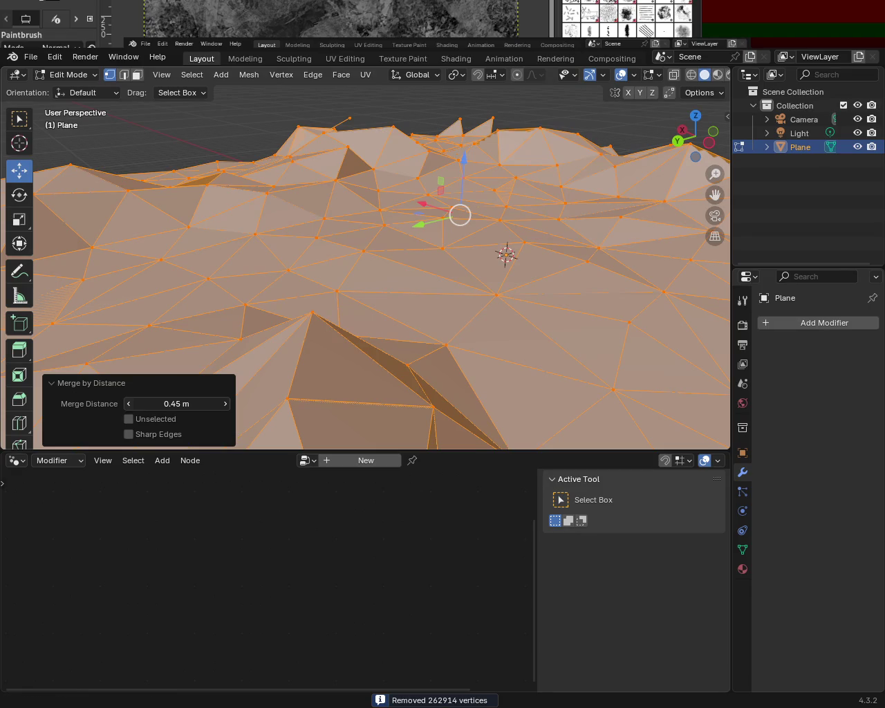
pyautogui.click(144, 407)
pyautogui.write('.1')
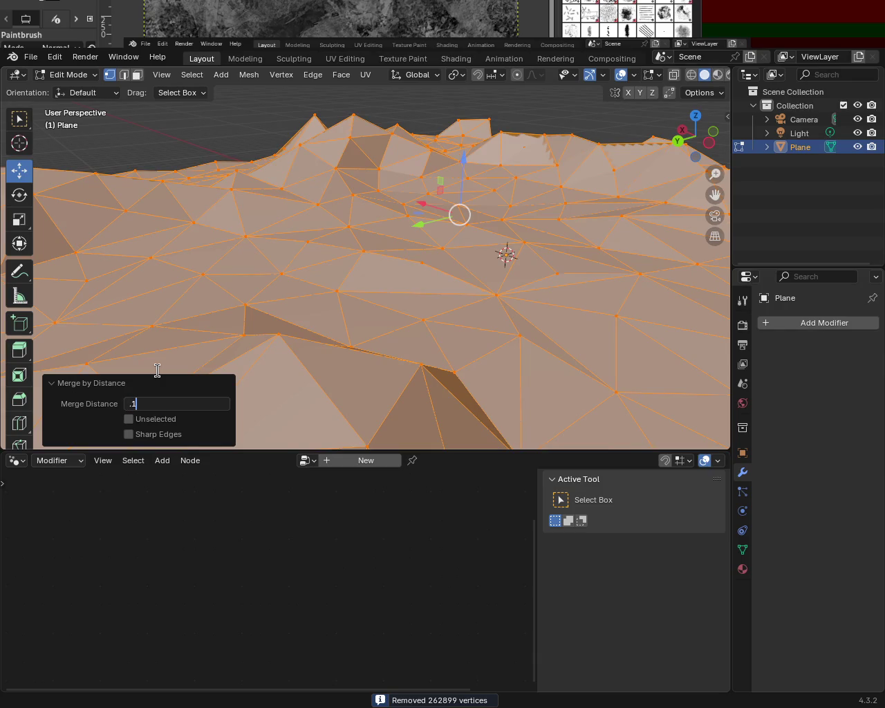
pyautogui.press('Return')
pyautogui.moveTo(375, 345)
pyautogui.mouseDown(button='middle')
pyautogui.moveTo(465, 312)
pyautogui.moveTo(422, 318)
pyautogui.mouseUp(button='middle')
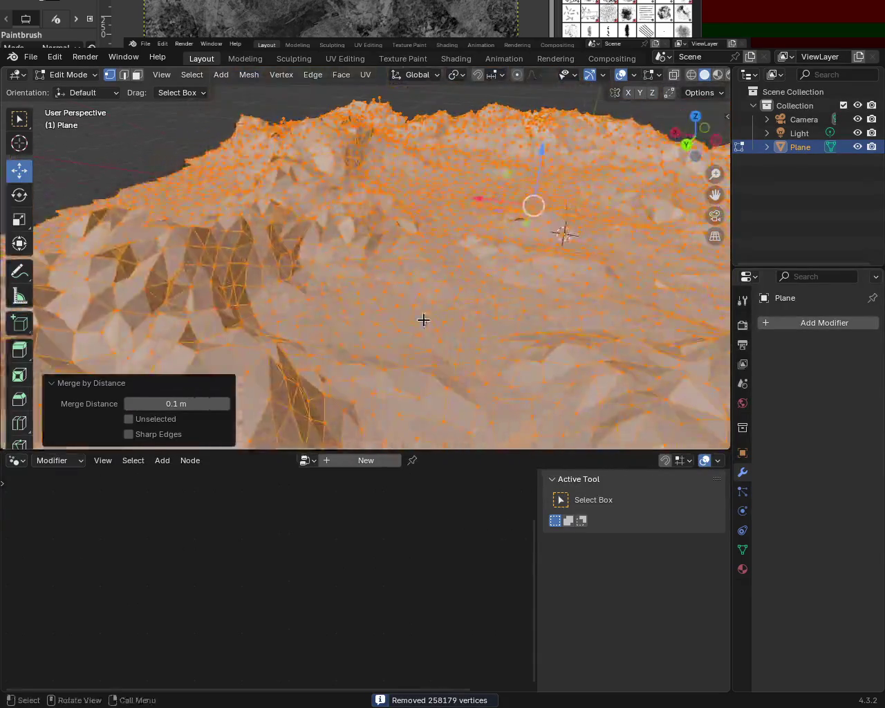
# Step: Step the merge distance down from 0.09 m to 0.02 m, inspecting the denser mesh
pyautogui.click(130, 406)
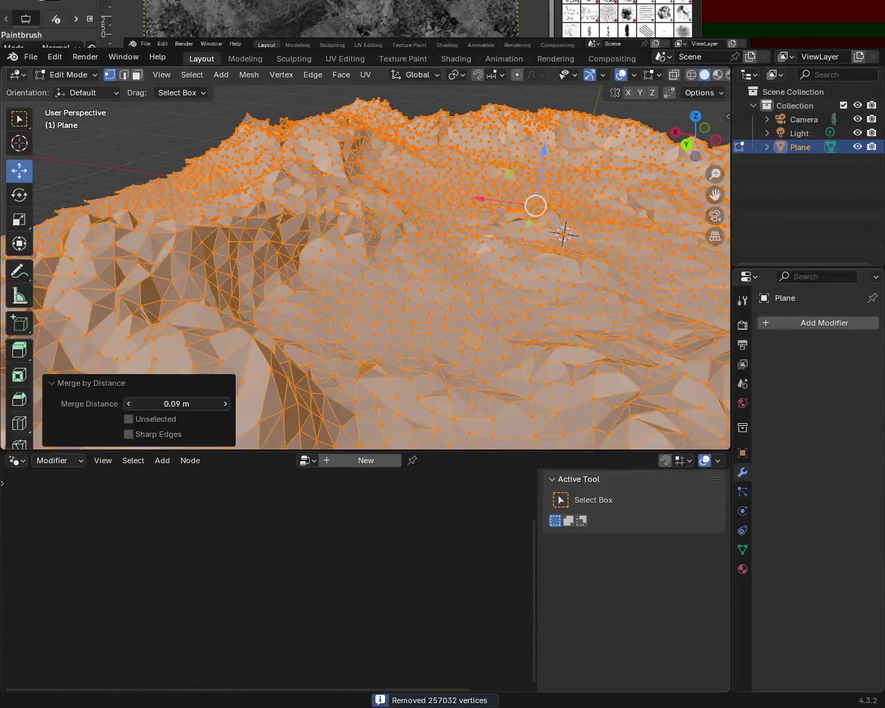
pyautogui.click(129, 405)
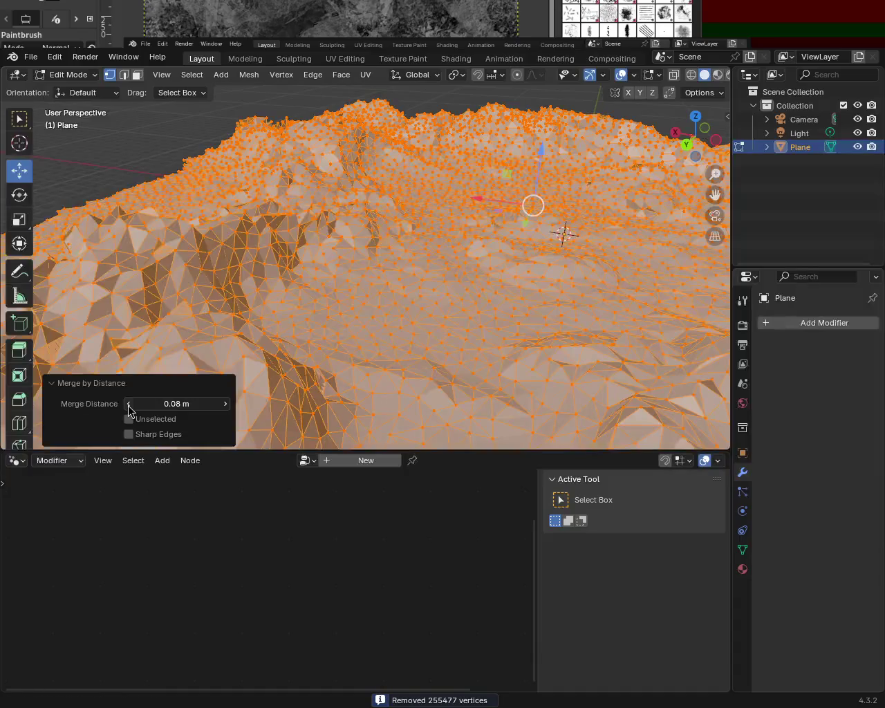
pyautogui.click(129, 405)
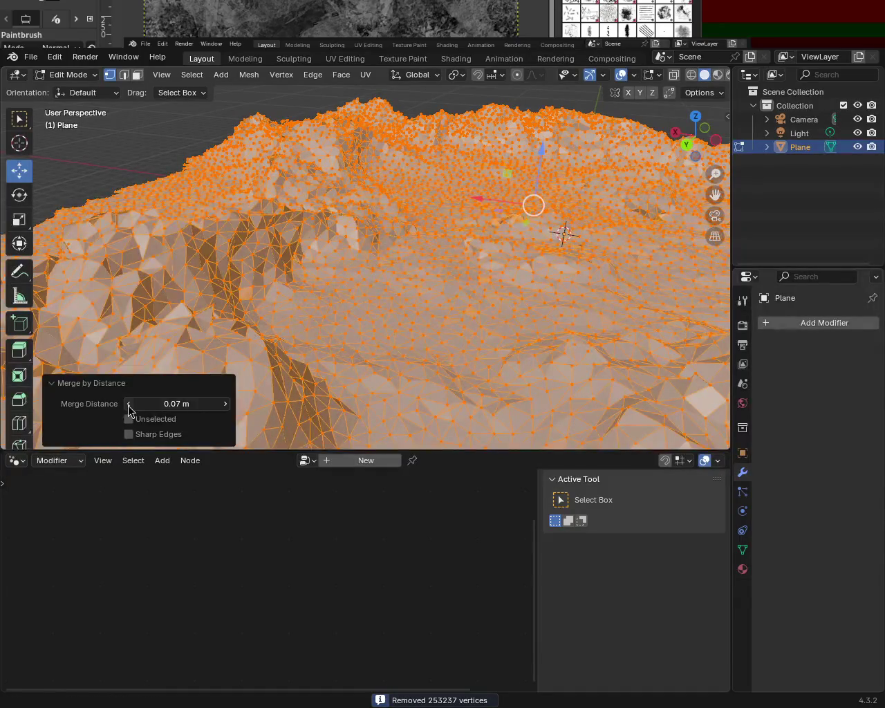
pyautogui.click(128, 405)
pyautogui.click(128, 405)
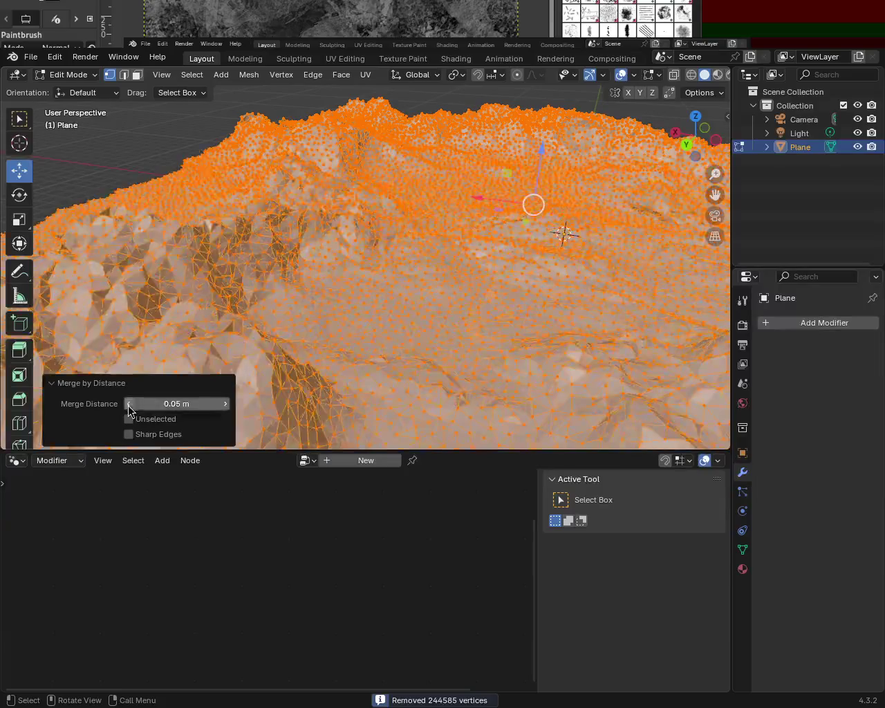
pyautogui.click(128, 405)
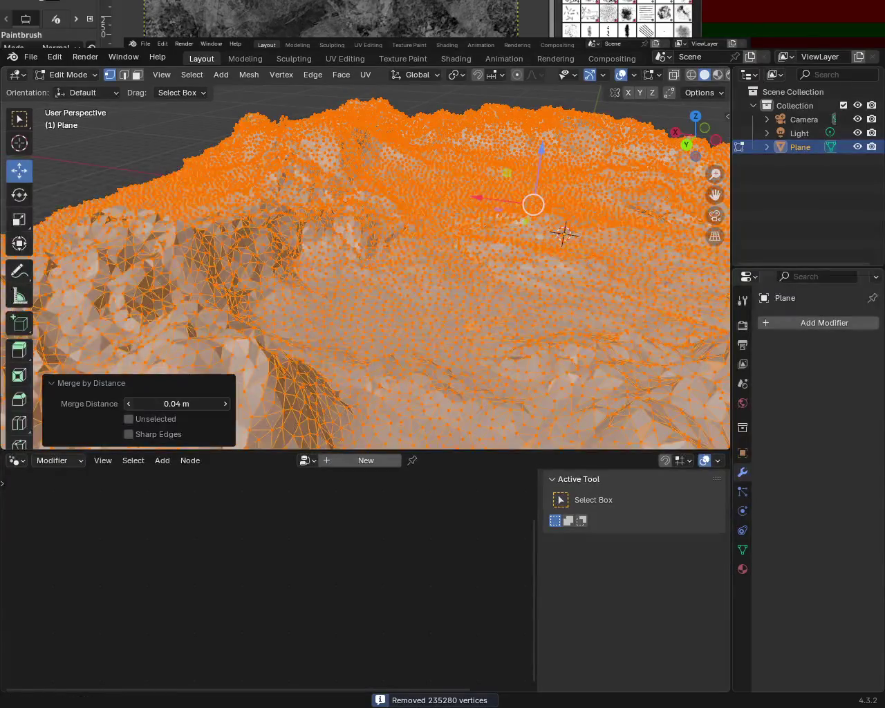
pyautogui.click(129, 405)
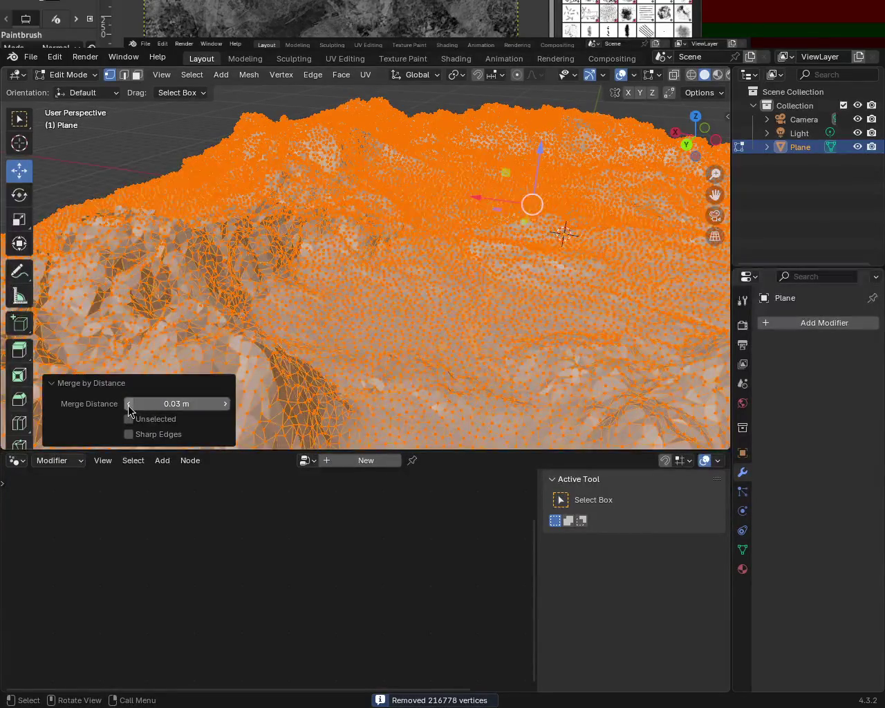
pyautogui.click(129, 405)
pyautogui.moveTo(308, 316)
pyautogui.mouseDown(button='middle')
pyautogui.moveTo(362, 273)
pyautogui.moveTo(256, 251)
pyautogui.mouseUp(button='middle')
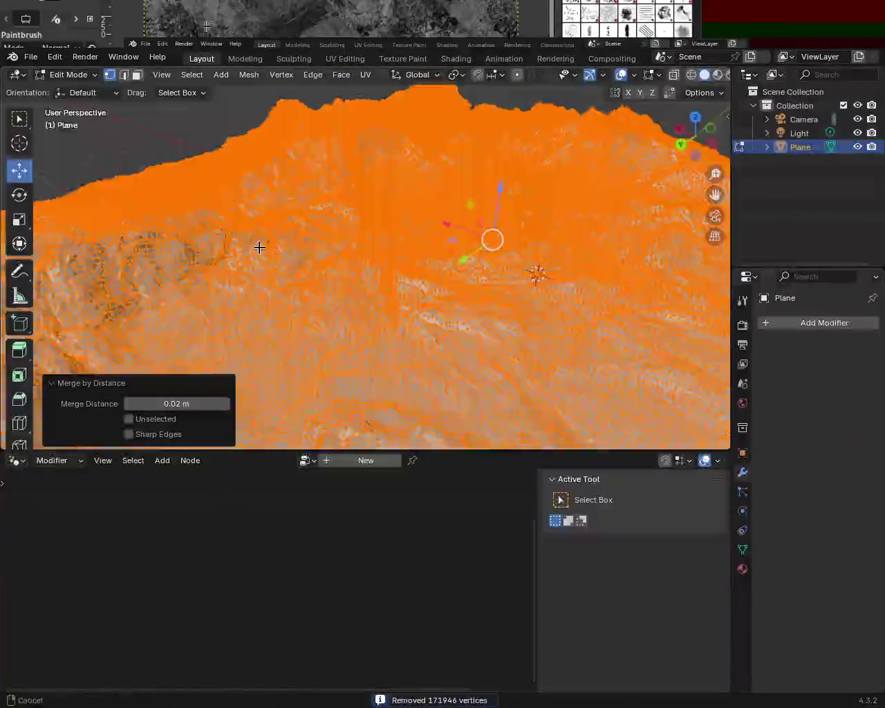
pyautogui.scroll(5, 262, 208)
pyautogui.moveTo(294, 203)
pyautogui.mouseDown(button='middle')
pyautogui.moveTo(405, 289)
pyautogui.moveTo(316, 267)
pyautogui.moveTo(263, 286)
pyautogui.moveTo(349, 271)
pyautogui.mouseUp(button='middle')
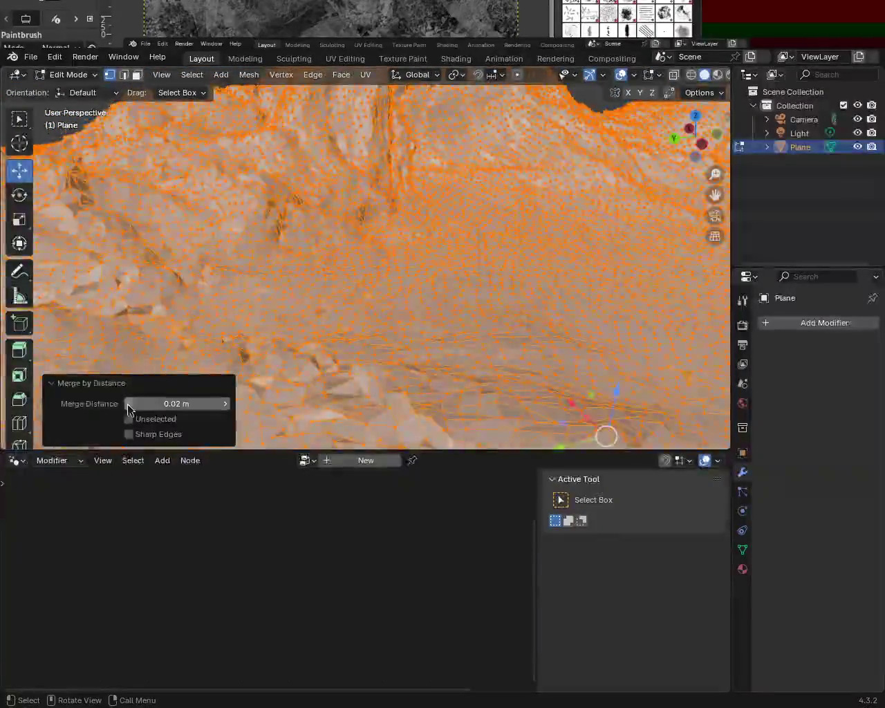
# Step: Raise the merge distance back up through 0.03-0.05 m to settle on 0.06 m
pyautogui.click(224, 410)
pyautogui.moveTo(325, 290)
pyautogui.mouseDown(button='middle')
pyautogui.moveTo(352, 273)
pyautogui.moveTo(259, 270)
pyautogui.moveTo(274, 302)
pyautogui.moveTo(309, 282)
pyautogui.moveTo(356, 297)
pyautogui.moveTo(419, 194)
pyautogui.moveTo(416, 201)
pyautogui.moveTo(411, 189)
pyautogui.moveTo(435, 212)
pyautogui.moveTo(403, 237)
pyautogui.moveTo(424, 220)
pyautogui.mouseUp(button='middle')
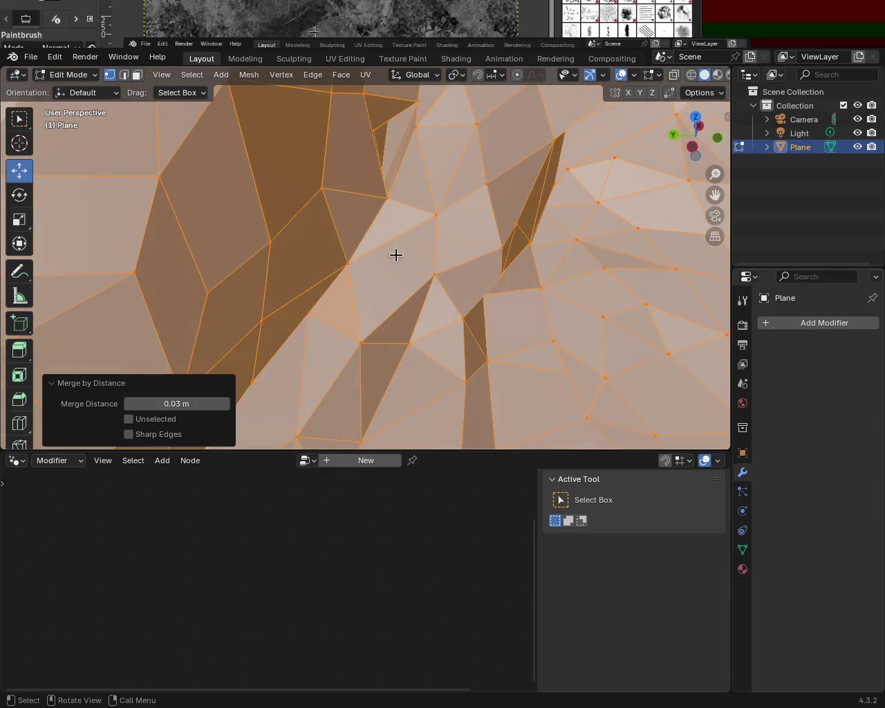
pyautogui.click(226, 408)
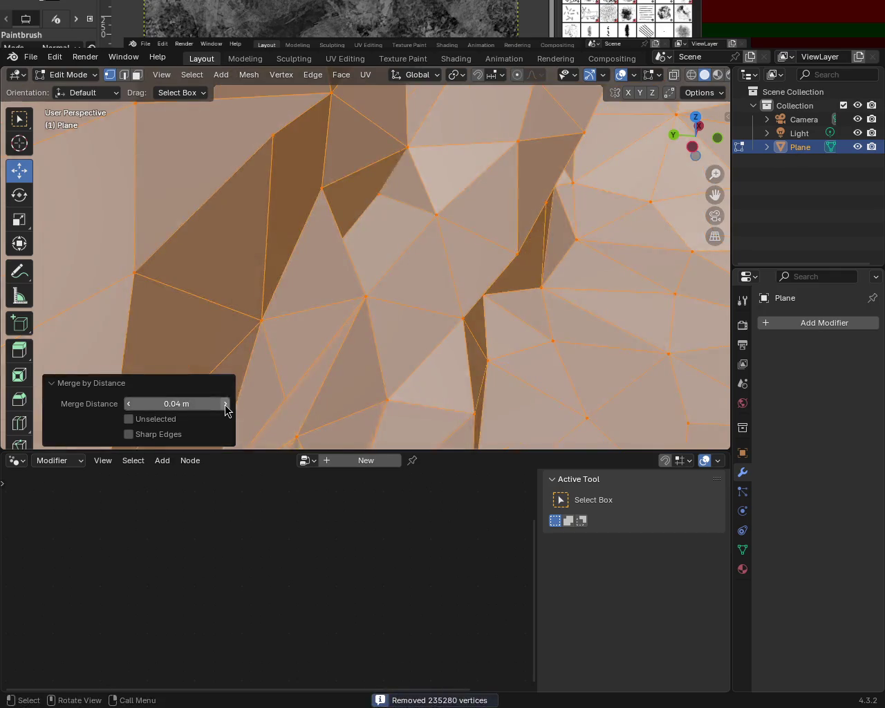
pyautogui.click(225, 409)
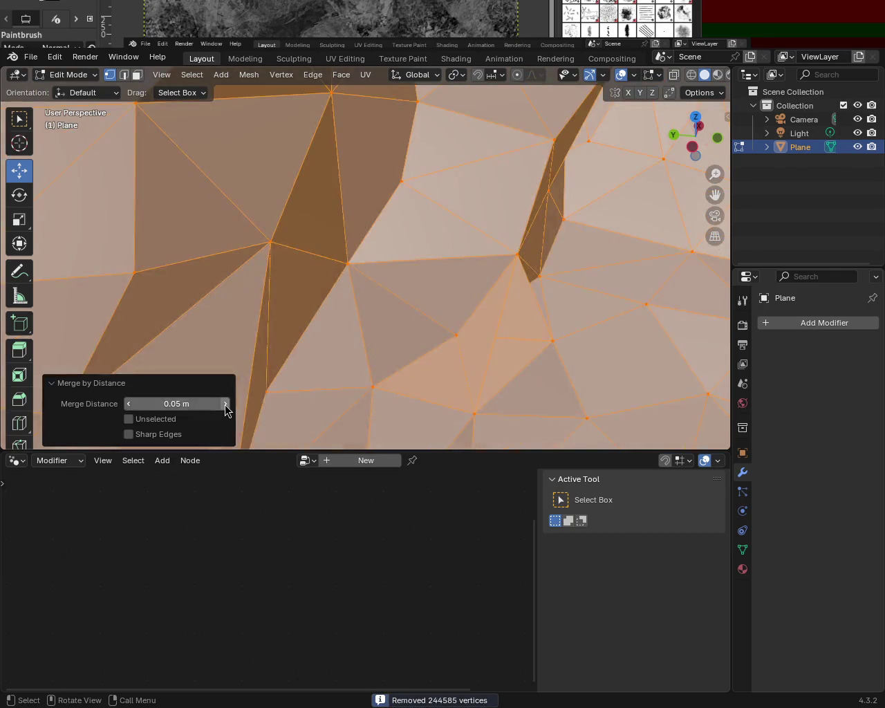
pyautogui.click(225, 403)
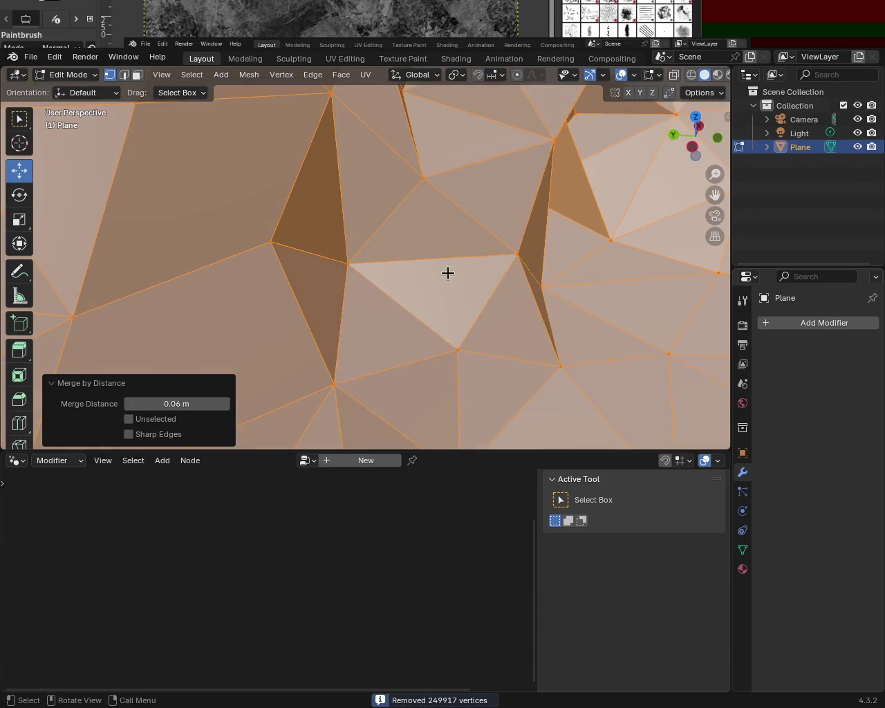
pyautogui.scroll(-3, 372, 152)
pyautogui.scroll(-5, 373, 153)
pyautogui.moveTo(373, 153)
pyautogui.mouseDown(button='middle')
pyautogui.moveTo(480, 272)
pyautogui.moveTo(547, 245)
pyautogui.moveTo(466, 218)
pyautogui.moveTo(427, 221)
pyautogui.moveTo(444, 244)
pyautogui.moveTo(443, 277)
pyautogui.moveTo(355, 207)
pyautogui.moveTo(336, 256)
pyautogui.moveTo(373, 263)
pyautogui.moveTo(343, 207)
pyautogui.moveTo(321, 201)
pyautogui.moveTo(546, 211)
pyautogui.mouseUp(button='middle')
# Step: Deselect the geometry and preview the terrain in Material Preview with overlays hidden
pyautogui.click(446, 243)
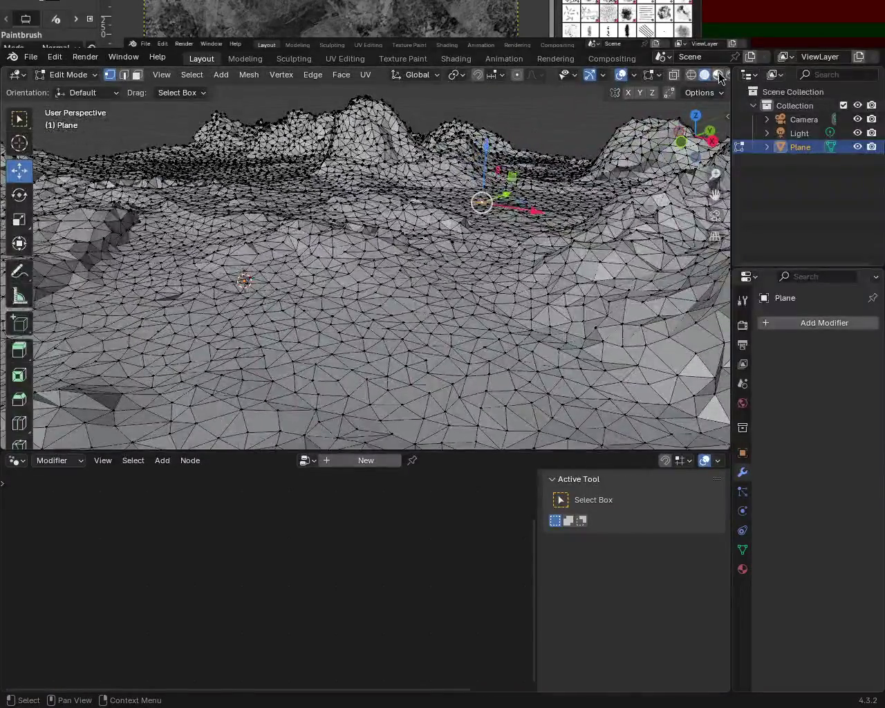
pyautogui.click(719, 76)
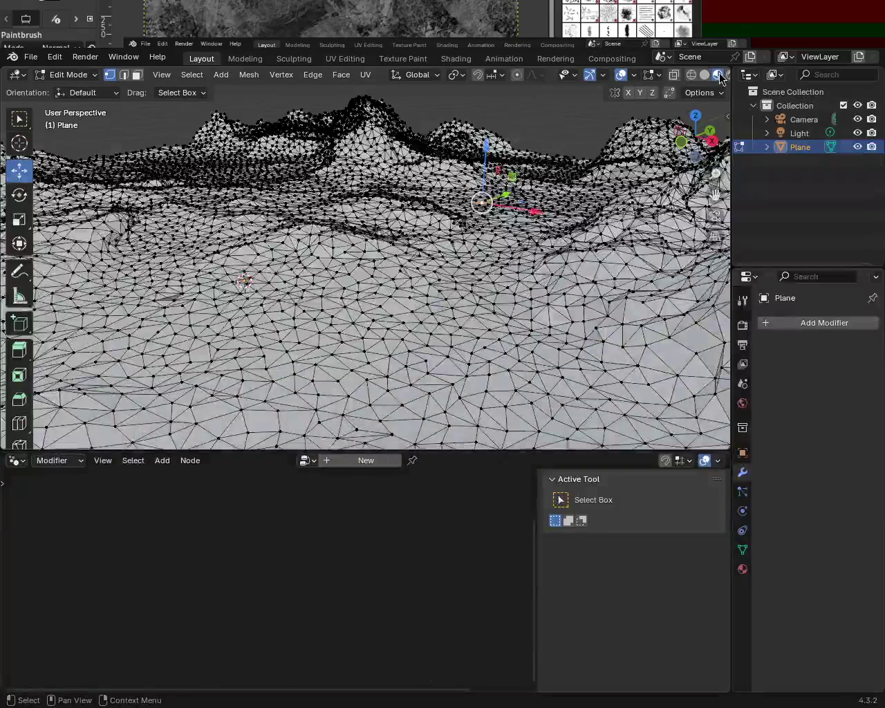
pyautogui.click(620, 76)
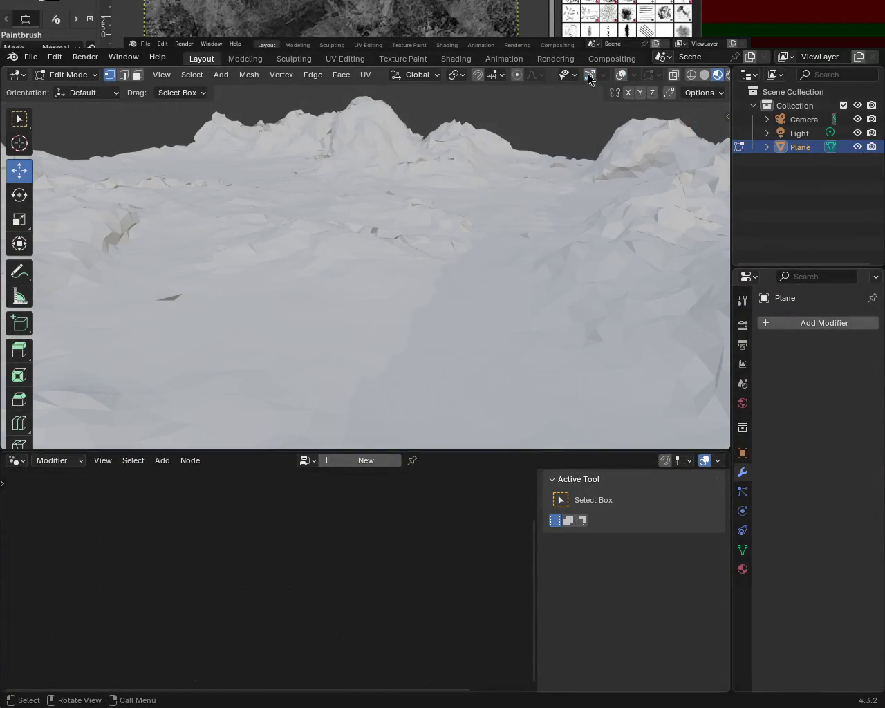
# Step: Fly through the scene, then undo to recover the detailed terrain and return to Object Mode
pyautogui.click(589, 76)
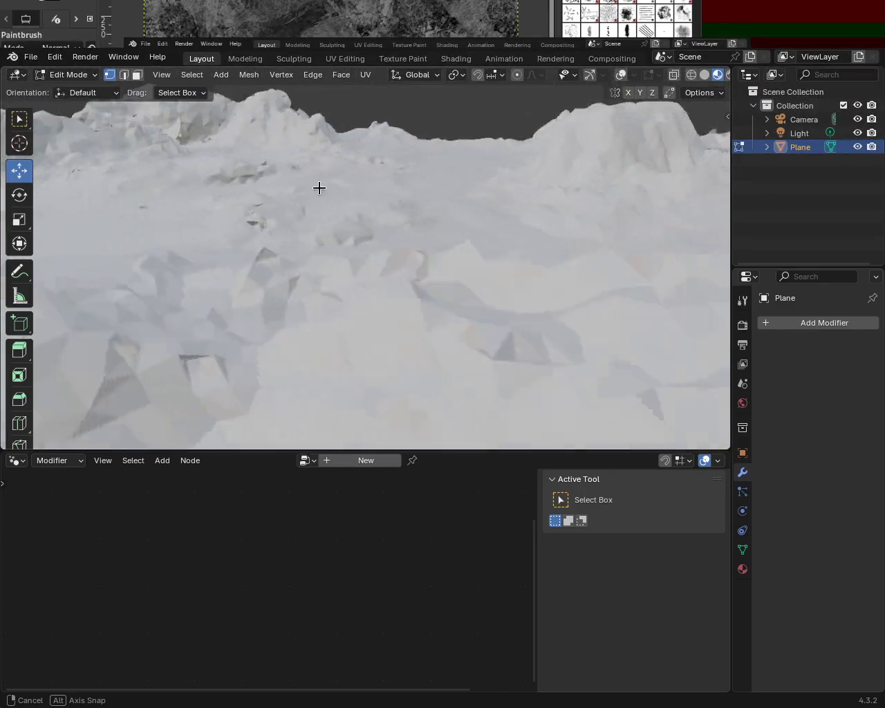
pyautogui.click(261, 188)
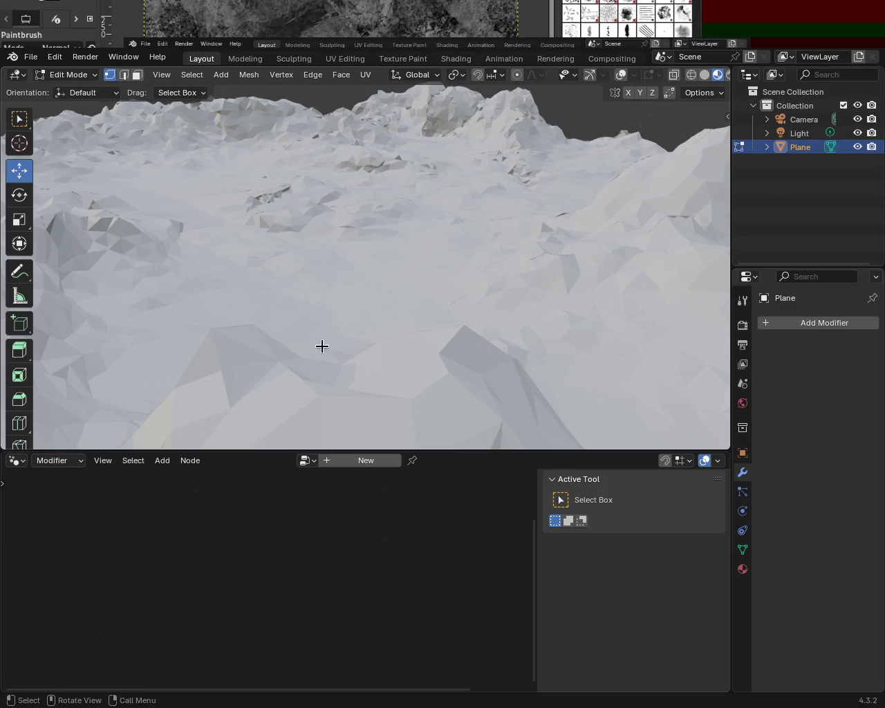
pyautogui.hotkey('ctrl', 'z')
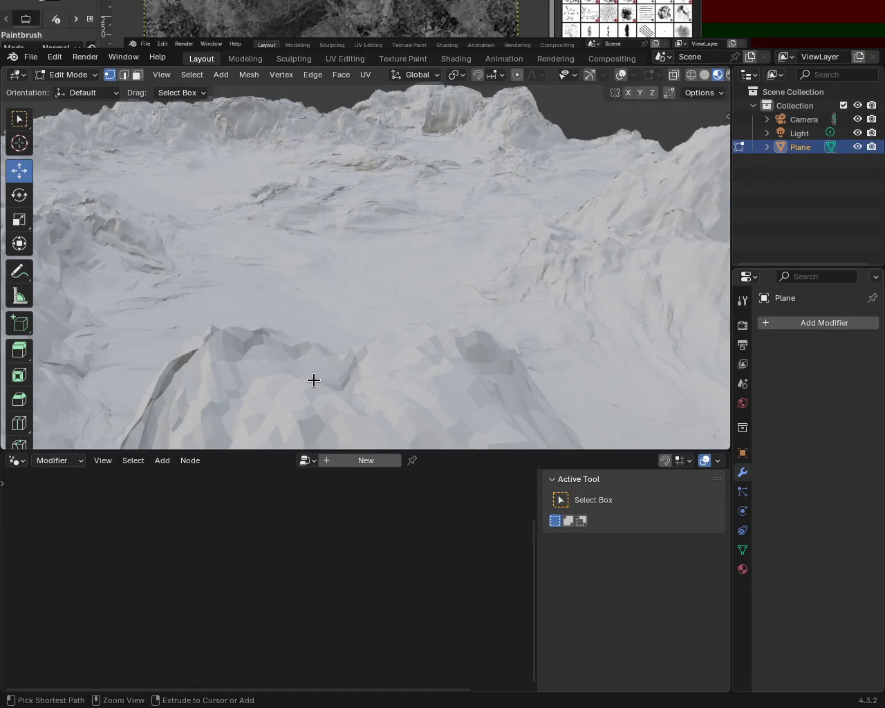
pyautogui.press('Tab')
pyautogui.press('Tab')
pyautogui.press('Tab')
# Step: Undo to recover the terrain modifier, toggling Edit and Object Mode to inspect the mesh
pyautogui.hotkey('ctrl', 'z')
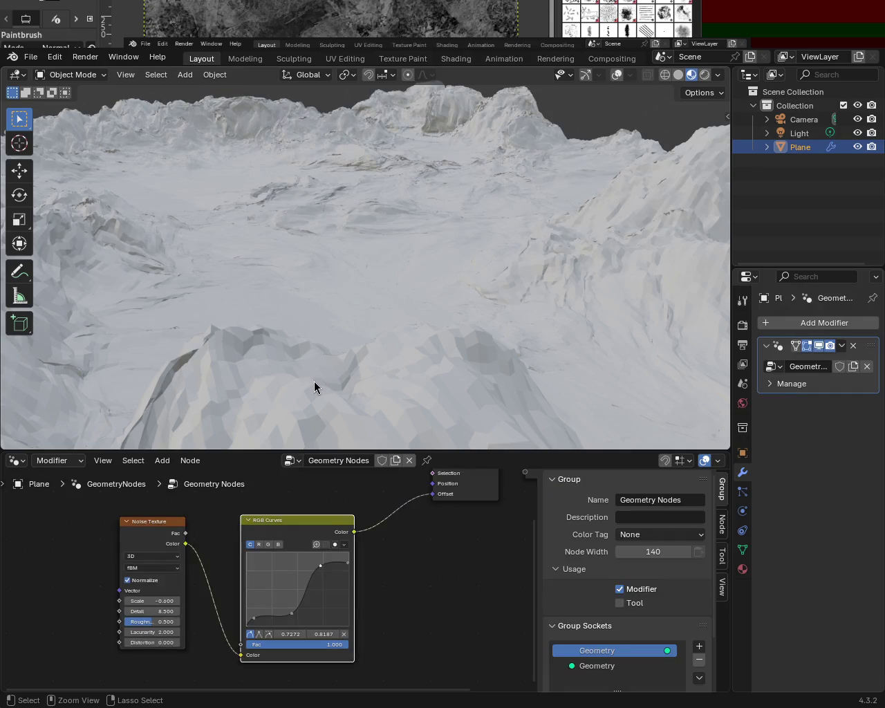
pyautogui.press('Tab')
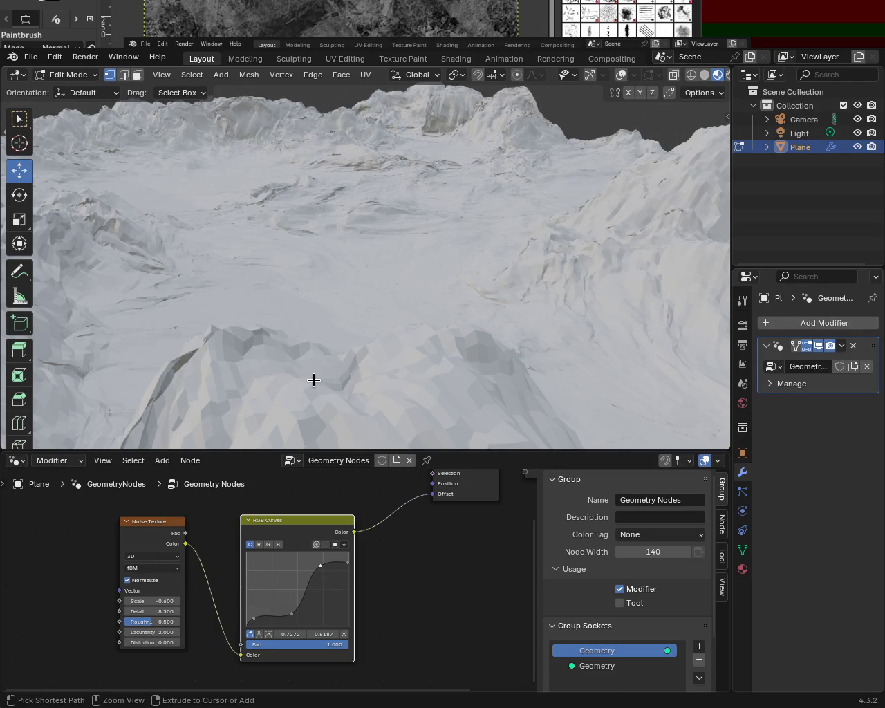
pyautogui.press('Tab')
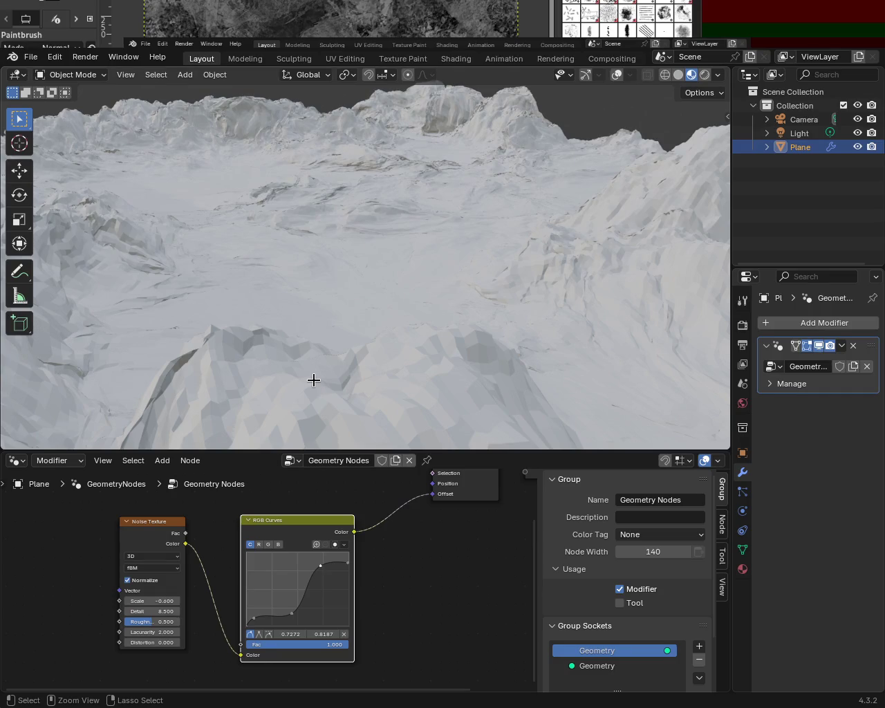
pyautogui.press('Tab')
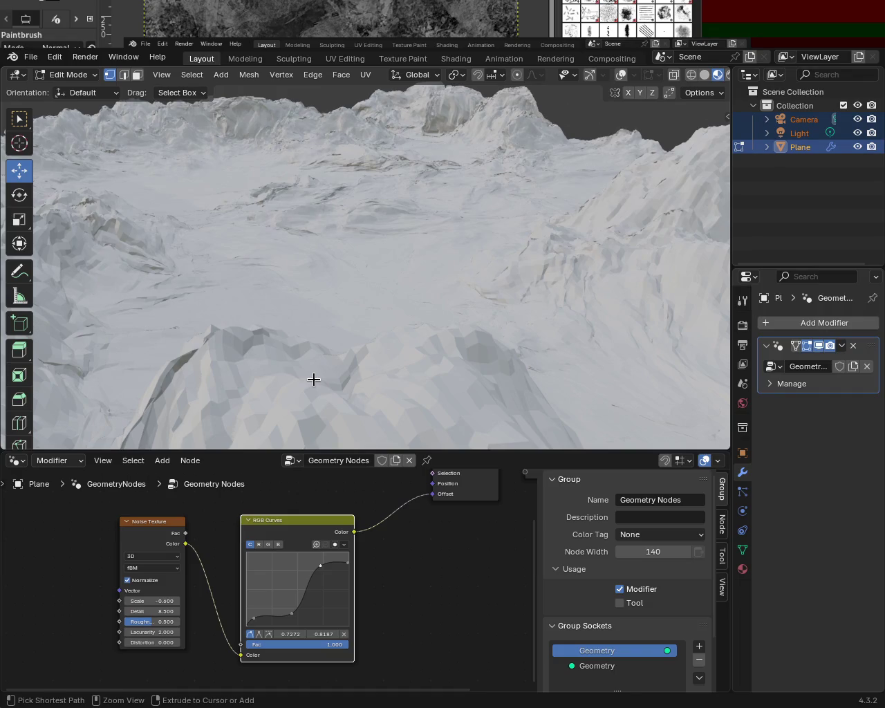
pyautogui.press('Tab')
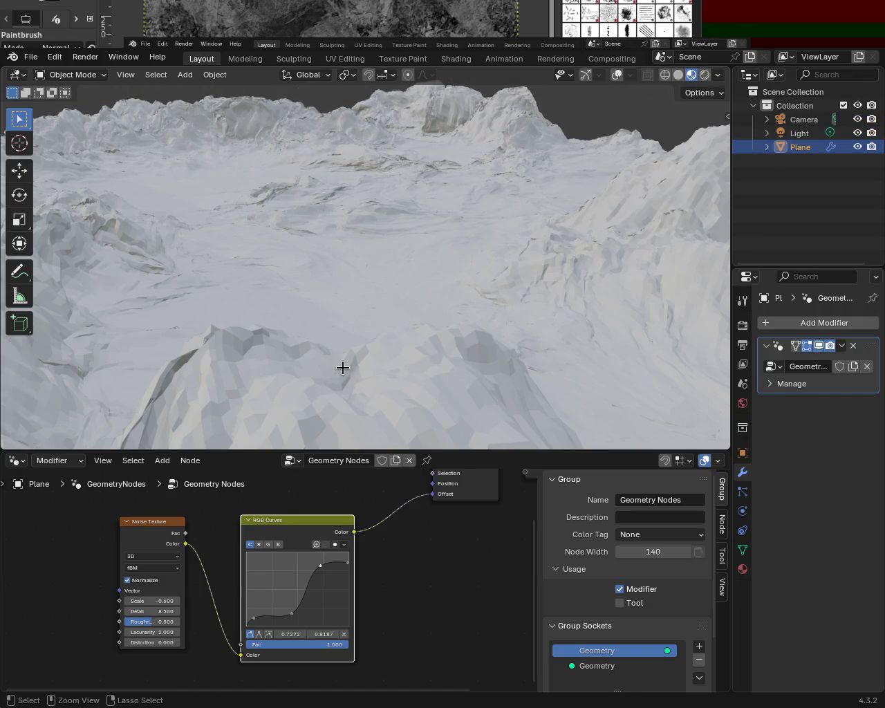
pyautogui.press('Tab')
pyautogui.moveTo(428, 312)
pyautogui.mouseDown(button='middle')
pyautogui.moveTo(410, 321)
pyautogui.moveTo(475, 297)
pyautogui.moveTo(547, 312)
pyautogui.moveTo(391, 302)
pyautogui.moveTo(290, 308)
pyautogui.moveTo(215, 293)
pyautogui.moveTo(251, 290)
pyautogui.moveTo(263, 304)
pyautogui.mouseUp(button='middle')
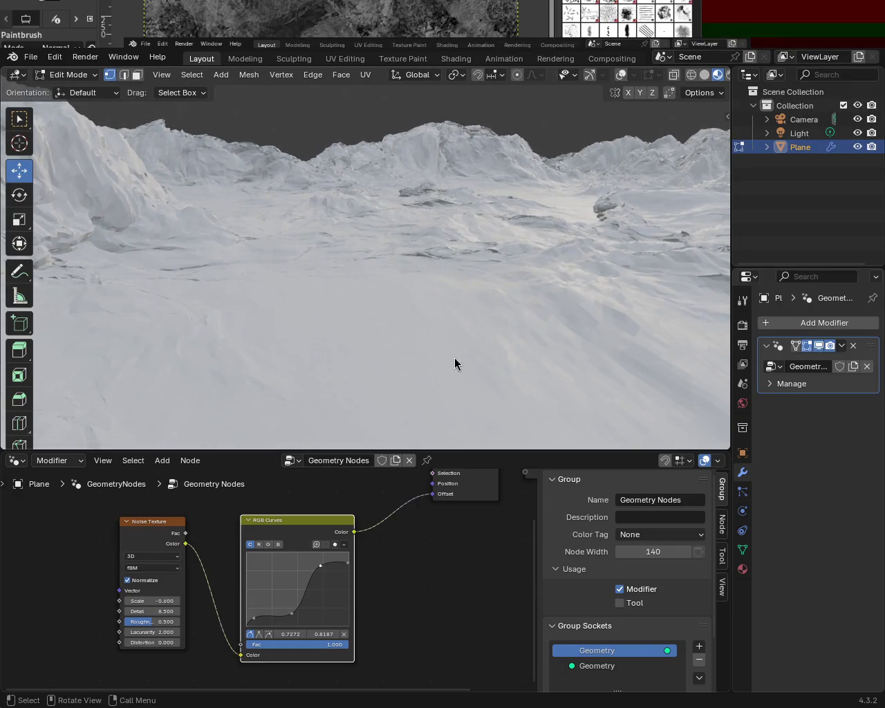
pyautogui.press('Tab')
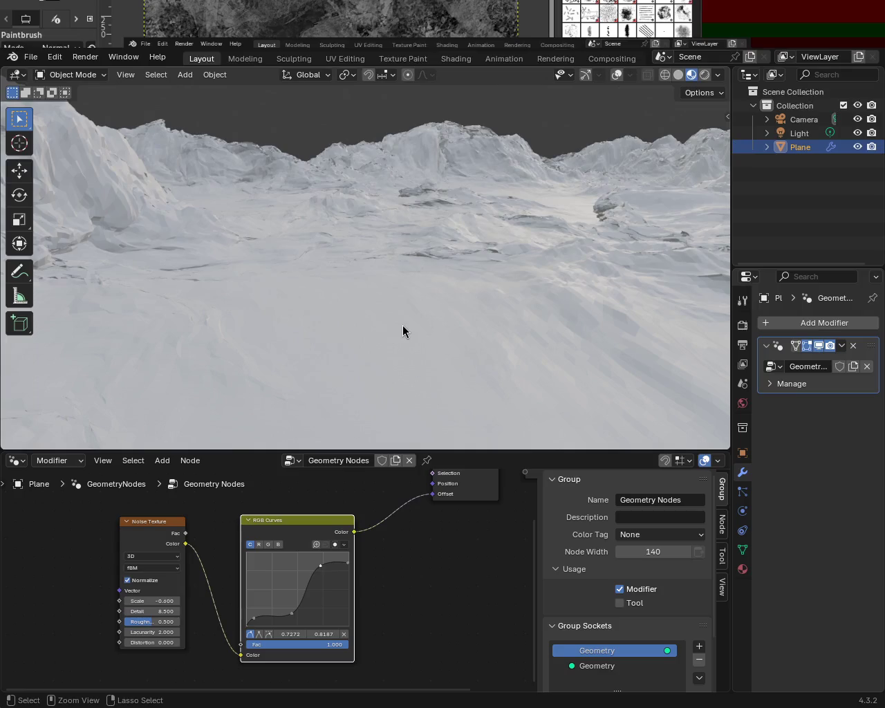
# Step: Use Edit > Redo to restore the Geometry Nodes terrain after undoing to the flat plane
pyautogui.hotkey('ctrl', 'z')
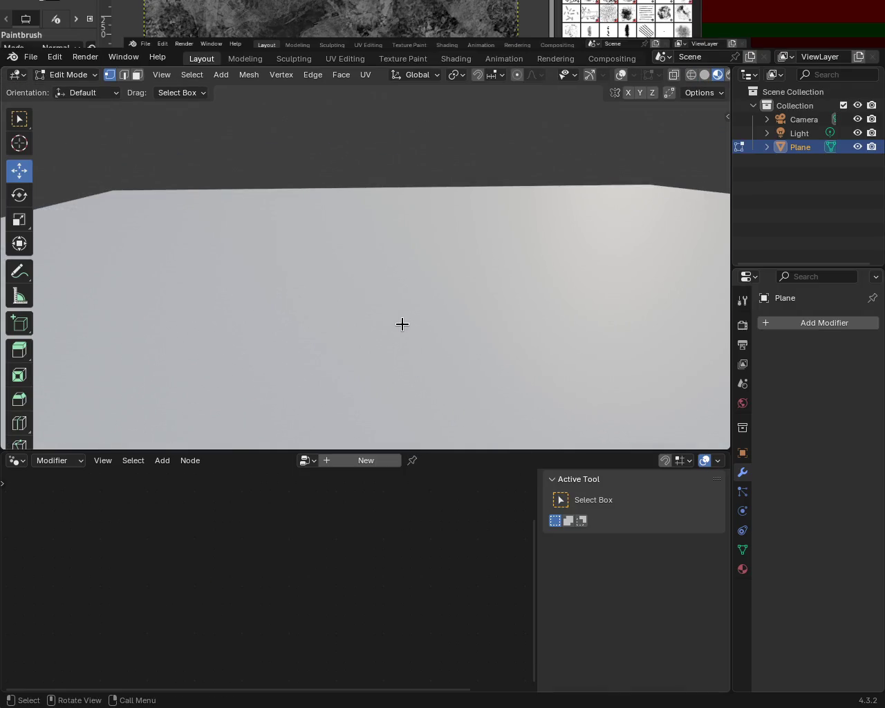
pyautogui.click(55, 57)
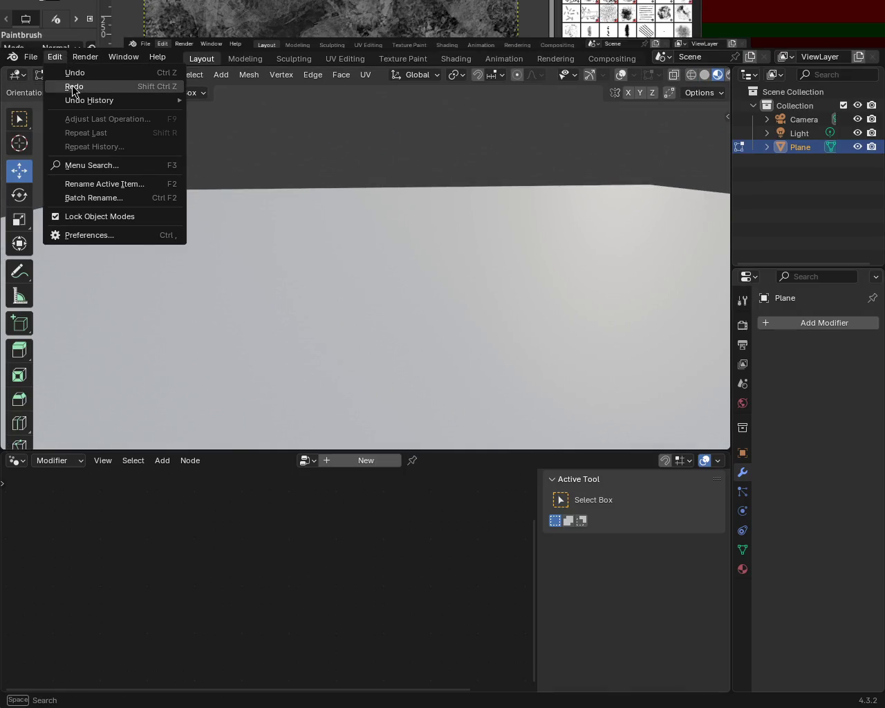
pyautogui.click(73, 88)
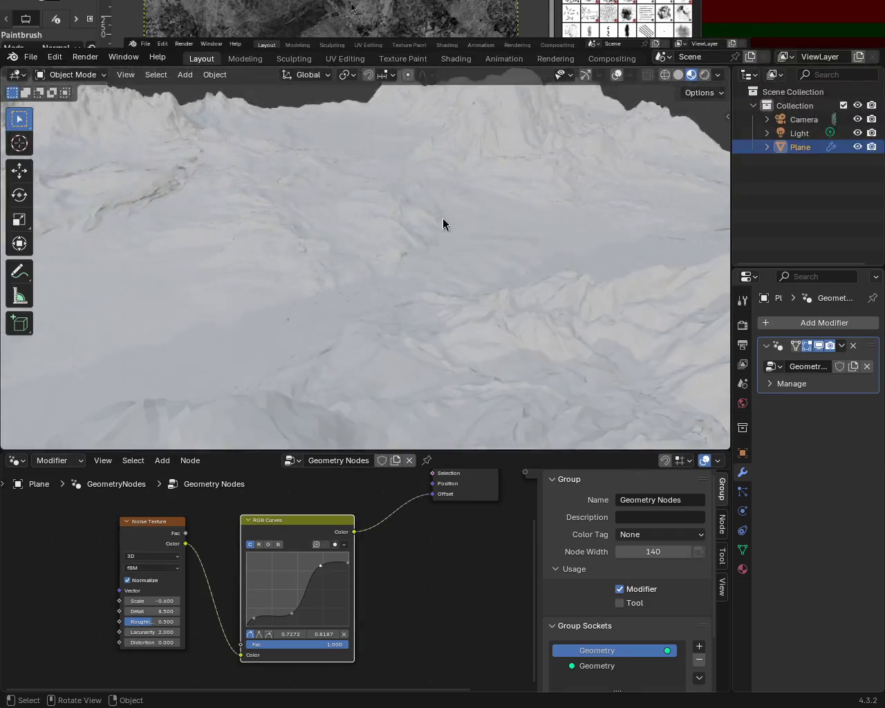
pyautogui.moveTo(406, 256)
pyautogui.mouseDown(button='middle')
pyautogui.moveTo(513, 213)
pyautogui.moveTo(457, 264)
pyautogui.moveTo(437, 244)
pyautogui.moveTo(599, 216)
pyautogui.moveTo(620, 279)
pyautogui.moveTo(605, 227)
pyautogui.moveTo(644, 228)
pyautogui.moveTo(557, 223)
pyautogui.mouseUp(button='middle')
# Step: Save terrain_1.blend and orbit in for close-ups of the cliff slopes and surface
pyautogui.hotkey('ctrl', 's')
pyautogui.moveTo(470, 276)
pyautogui.mouseDown(button='middle')
pyautogui.moveTo(391, 309)
pyautogui.moveTo(369, 263)
pyautogui.moveTo(433, 287)
pyautogui.moveTo(592, 260)
pyautogui.moveTo(643, 274)
pyautogui.moveTo(652, 290)
pyautogui.moveTo(569, 263)
pyautogui.moveTo(555, 281)
pyautogui.moveTo(659, 279)
pyautogui.moveTo(577, 325)
pyautogui.moveTo(565, 271)
pyautogui.moveTo(449, 287)
pyautogui.moveTo(256, 279)
pyautogui.moveTo(361, 260)
pyautogui.moveTo(345, 253)
pyautogui.moveTo(332, 254)
pyautogui.moveTo(377, 252)
pyautogui.moveTo(359, 253)
pyautogui.moveTo(371, 272)
pyautogui.moveTo(553, 253)
pyautogui.moveTo(568, 263)
pyautogui.moveTo(504, 292)
pyautogui.moveTo(302, 259)
pyautogui.moveTo(336, 253)
pyautogui.moveTo(374, 265)
pyautogui.moveTo(354, 252)
pyautogui.moveTo(378, 257)
pyautogui.mouseUp(button='middle')
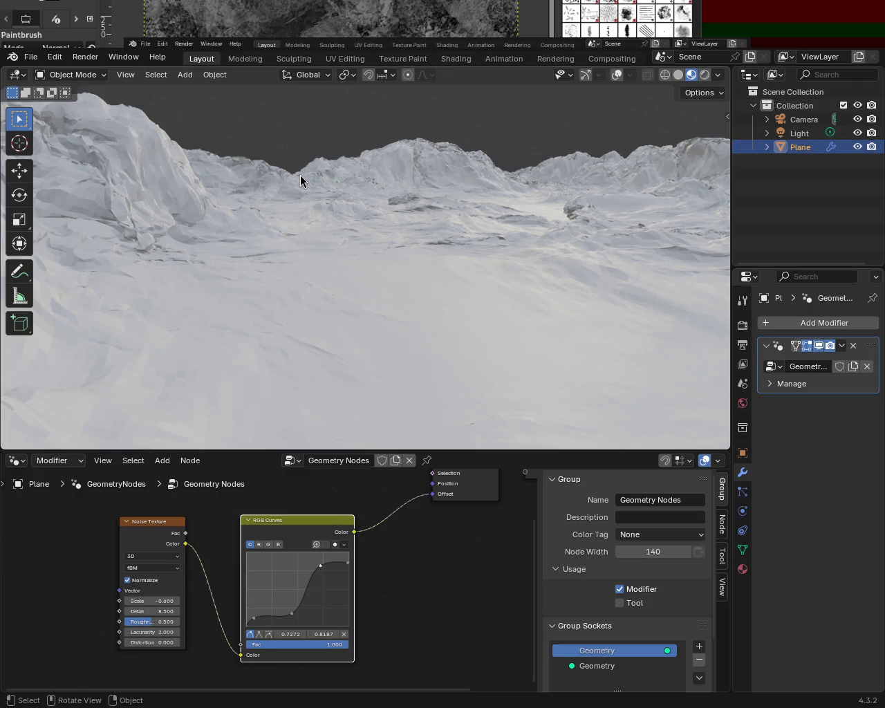
pyautogui.moveTo(320, 250); pyautogui.dragTo(333, 254, button='middle')
pyautogui.moveTo(254, 233)
pyautogui.mouseDown(button='middle')
pyautogui.moveTo(346, 242)
pyautogui.moveTo(243, 270)
pyautogui.moveTo(226, 231)
pyautogui.moveTo(449, 236)
pyautogui.moveTo(437, 238)
pyautogui.mouseUp(button='middle')
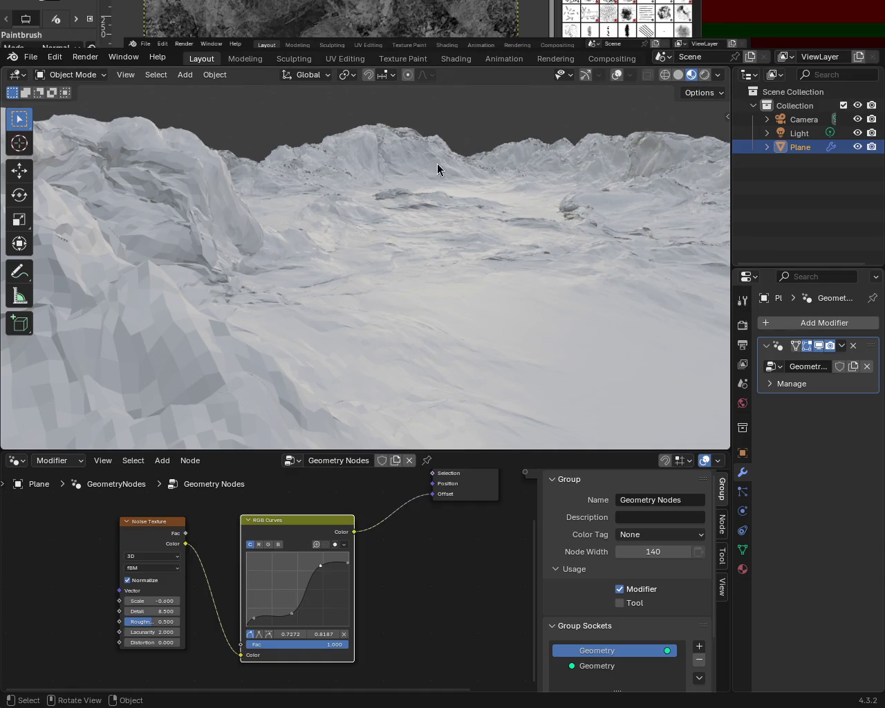
pyautogui.moveTo(459, 245)
pyautogui.mouseDown(button='middle')
pyautogui.moveTo(295, 283)
pyautogui.moveTo(386, 235)
pyautogui.moveTo(401, 166)
pyautogui.moveTo(343, 283)
pyautogui.moveTo(311, 311)
pyautogui.moveTo(87, 306)
pyautogui.mouseUp(button='middle')
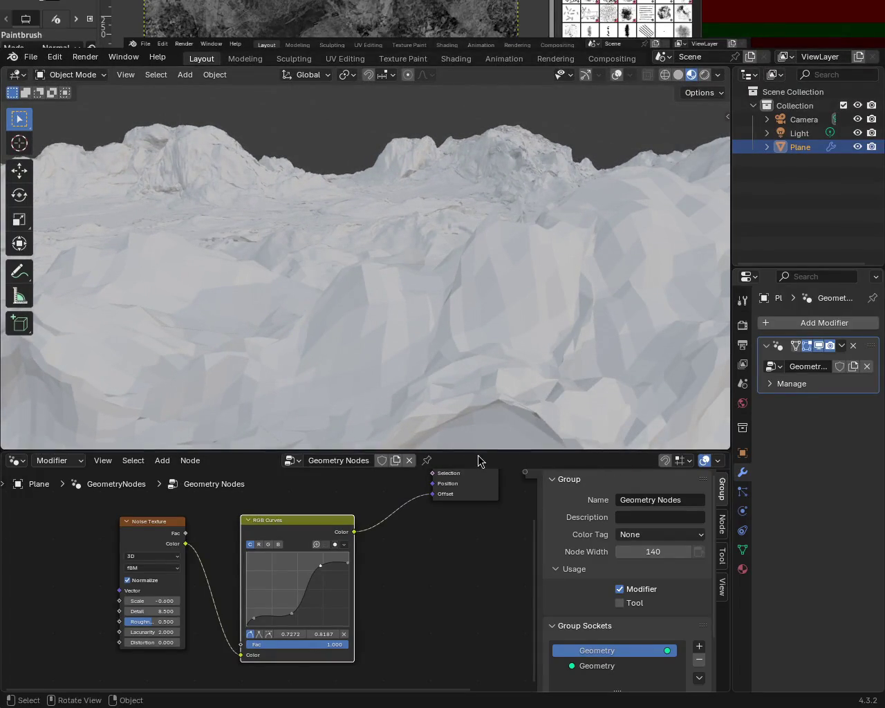
# Step: Enlarge the node editor area, save again, and show the Plane's material settings
pyautogui.moveTo(479, 452)
pyautogui.mouseDown()
pyautogui.moveTo(498, 339)
pyautogui.moveTo(468, 320)
pyautogui.mouseUp()
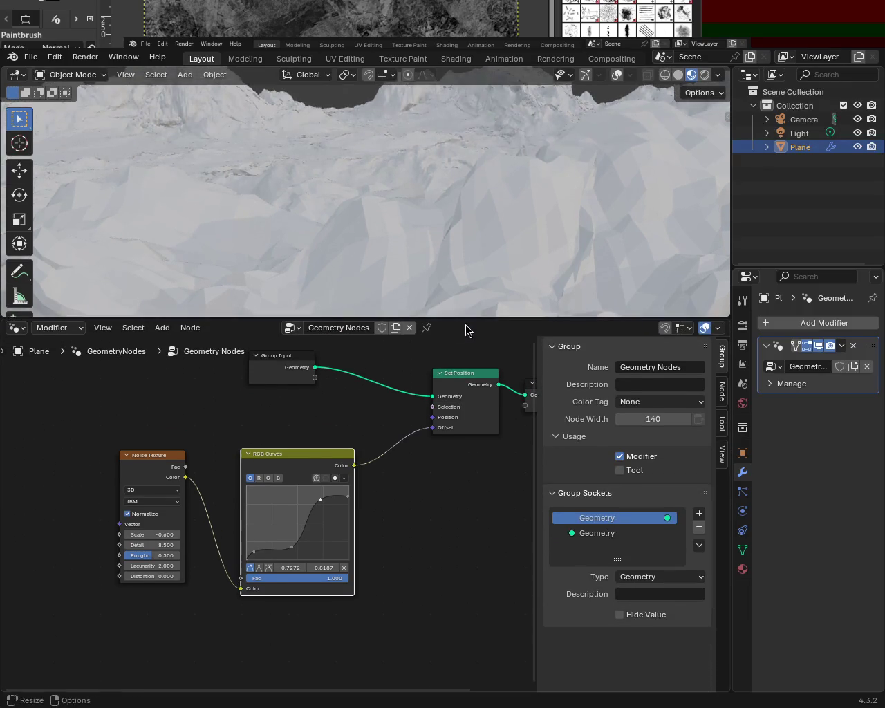
pyautogui.hotkey('ctrl', 's')
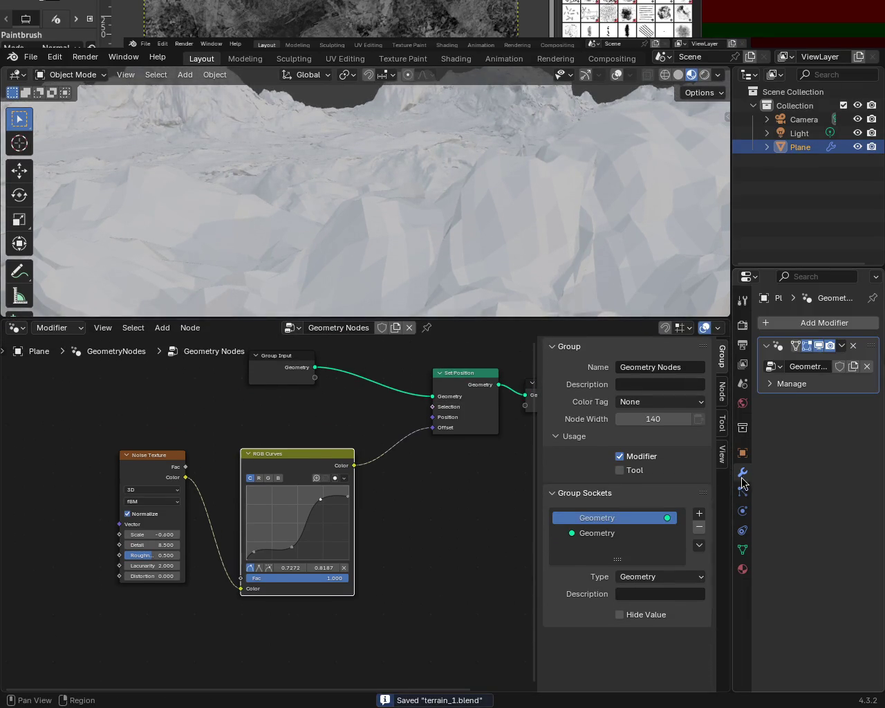
pyautogui.click(743, 570)
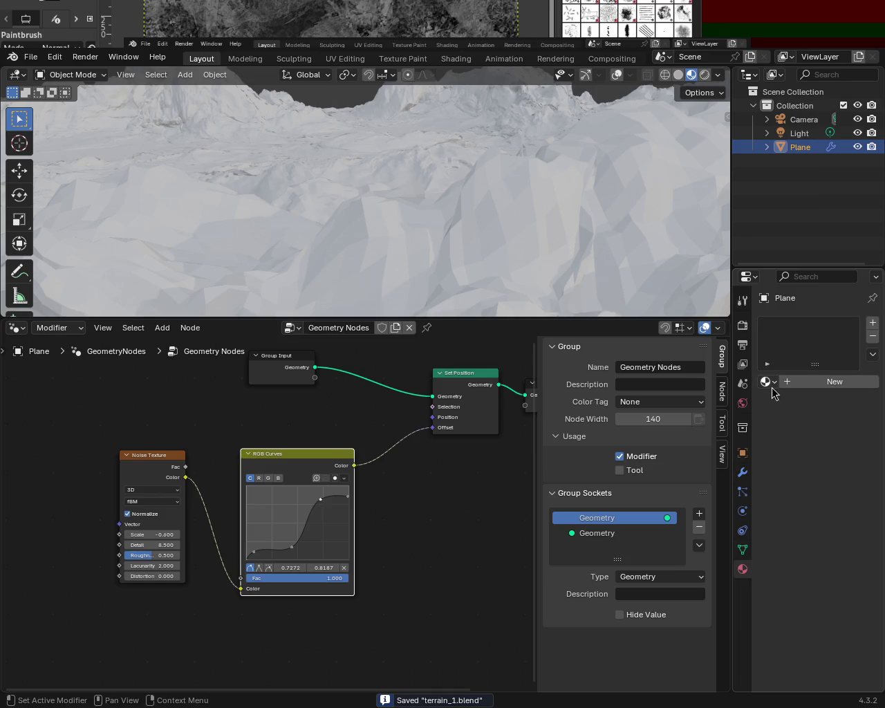
pyautogui.click(16, 328)
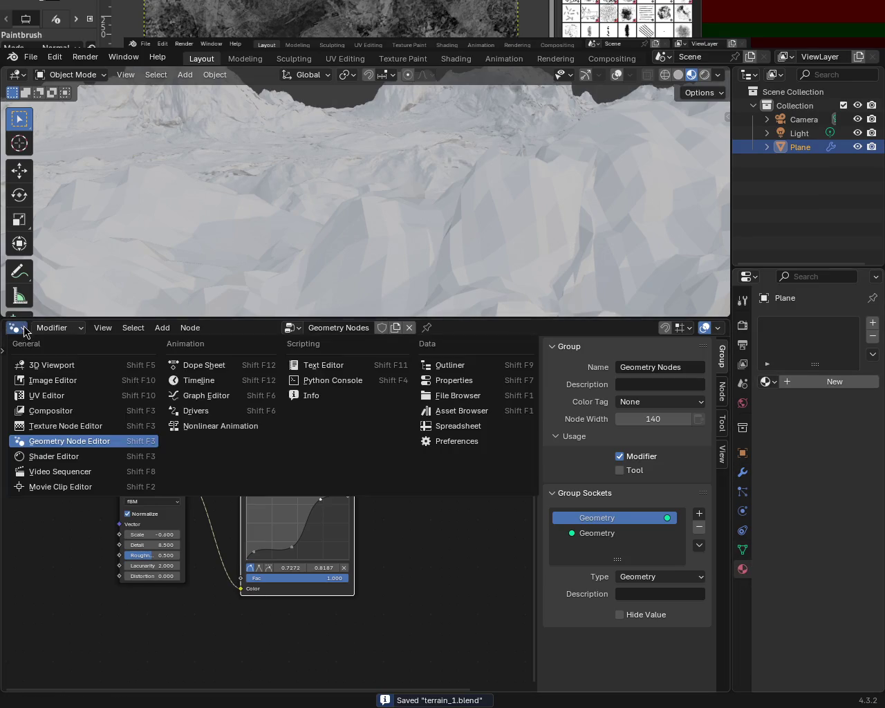
# Step: Switch the node area to the Shader Editor and create Material.001, centring its Principled BSDF and Material Output
pyautogui.click(62, 456)
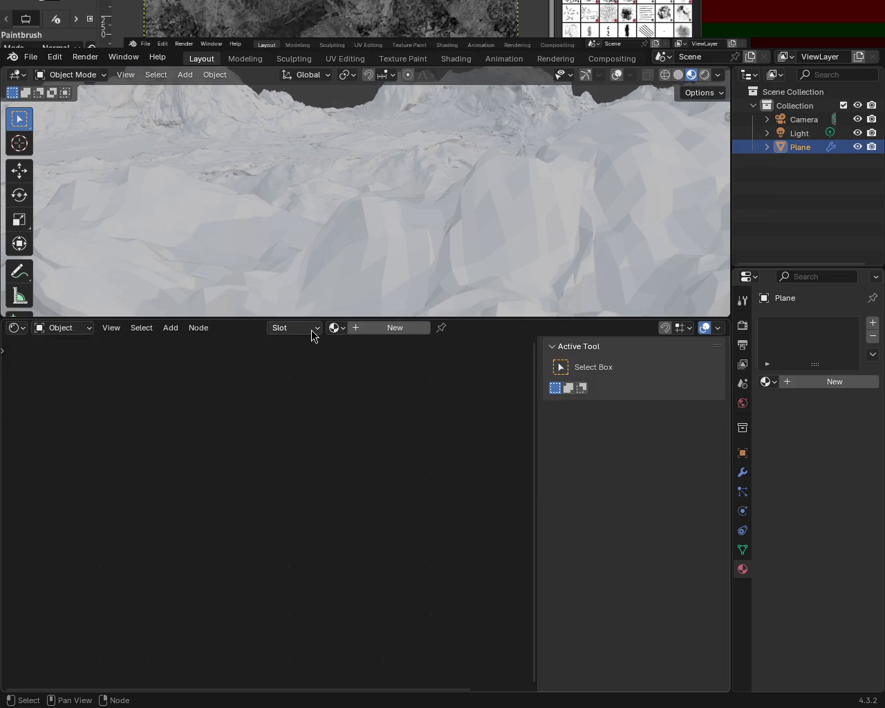
pyautogui.click(388, 328)
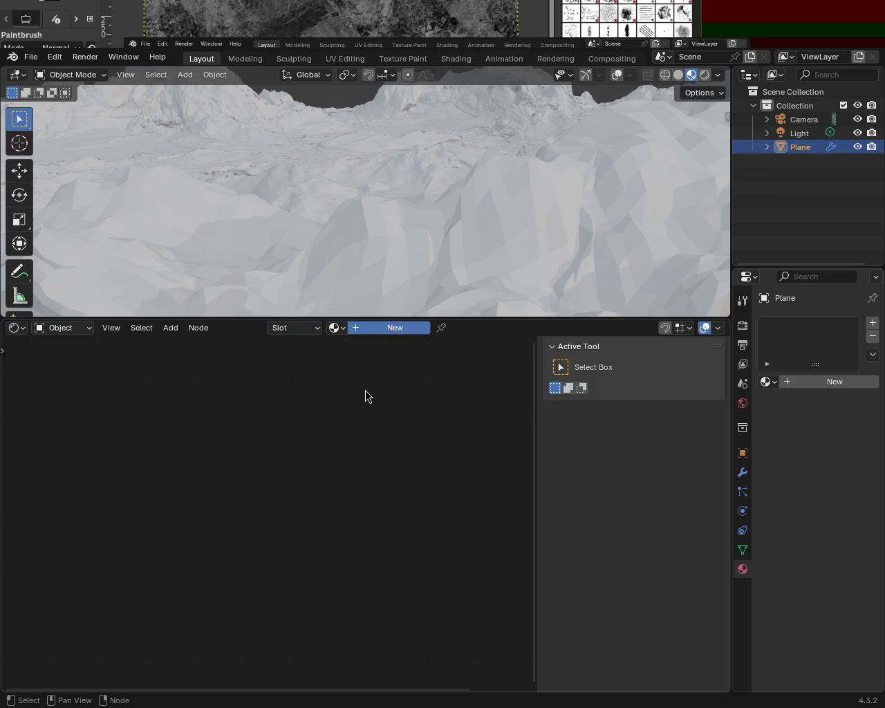
pyautogui.moveTo(408, 373)
pyautogui.mouseDown(button='middle')
pyautogui.moveTo(299, 470)
pyautogui.moveTo(299, 446)
pyautogui.mouseUp(button='middle')
pyautogui.scroll(-3, 280, 501)
pyautogui.moveTo(504, 208)
pyautogui.mouseDown(button='middle')
pyautogui.moveTo(467, 206)
pyautogui.moveTo(439, 245)
pyautogui.moveTo(478, 193)
pyautogui.moveTo(580, 184)
pyautogui.moveTo(644, 197)
pyautogui.moveTo(712, 193)
pyautogui.moveTo(45, 189)
pyautogui.moveTo(145, 187)
pyautogui.moveTo(211, 207)
pyautogui.moveTo(654, 185)
pyautogui.moveTo(596, 200)
pyautogui.moveTo(609, 211)
pyautogui.moveTo(703, 197)
pyautogui.moveTo(2, 199)
pyautogui.moveTo(368, 166)
pyautogui.moveTo(413, 198)
pyautogui.moveTo(554, 204)
pyautogui.moveTo(475, 163)
pyautogui.moveTo(474, 191)
pyautogui.moveTo(564, 182)
pyautogui.moveTo(505, 190)
pyautogui.mouseUp(button='middle')
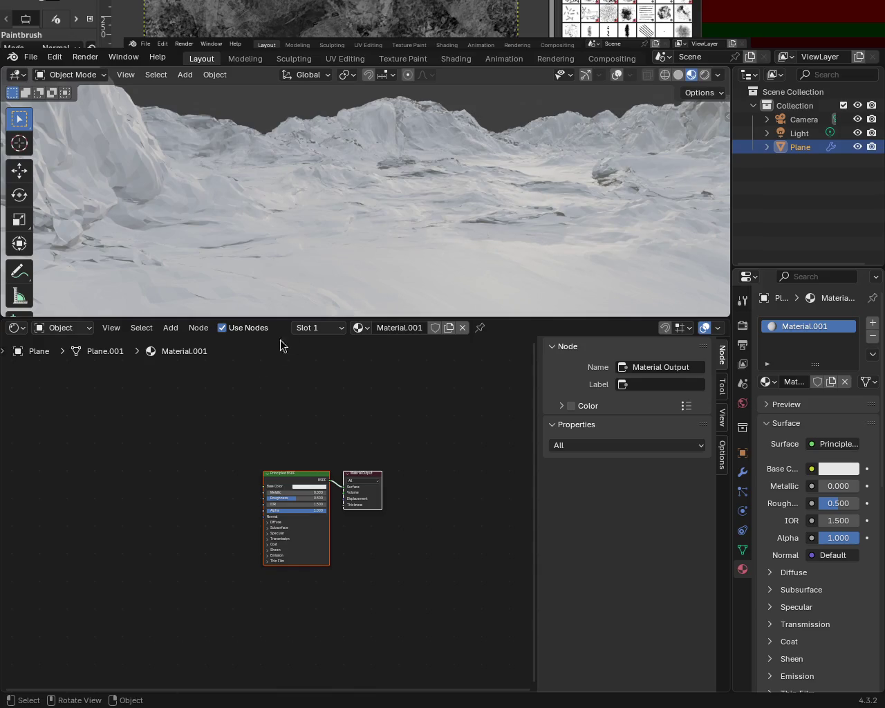
pyautogui.keyDown('alt'); pyautogui.moveTo(274, 407); pyautogui.dragTo(275, 416); pyautogui.keyUp('alt')
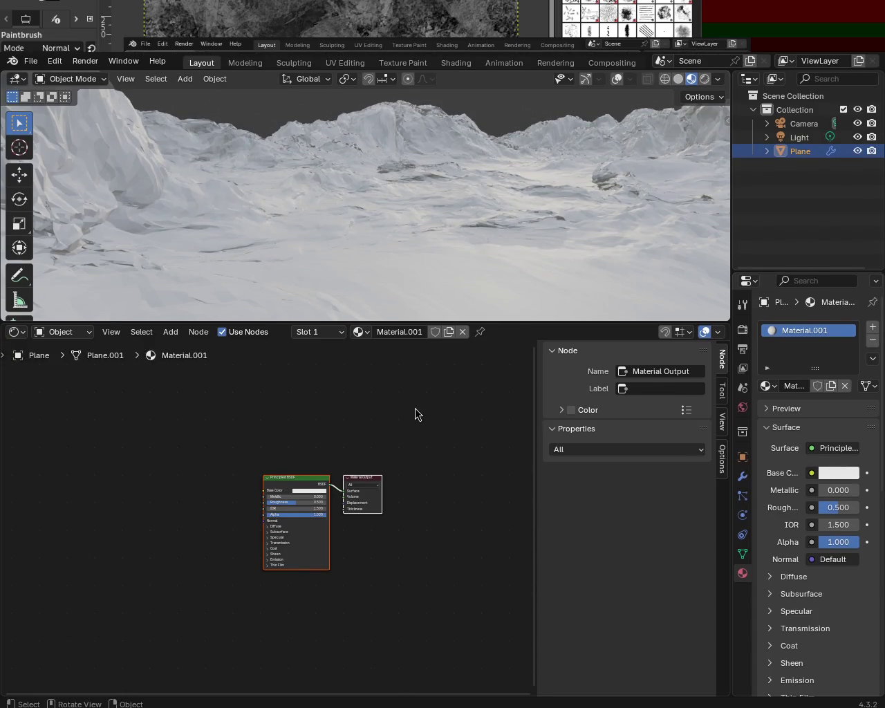
pyautogui.moveTo(541, 321); pyautogui.dragTo(528, 573)
pyautogui.moveTo(446, 384)
pyautogui.mouseDown(button='middle')
pyautogui.moveTo(487, 446)
pyautogui.moveTo(479, 411)
pyautogui.moveTo(503, 425)
pyautogui.moveTo(482, 413)
pyautogui.mouseUp(button='middle')
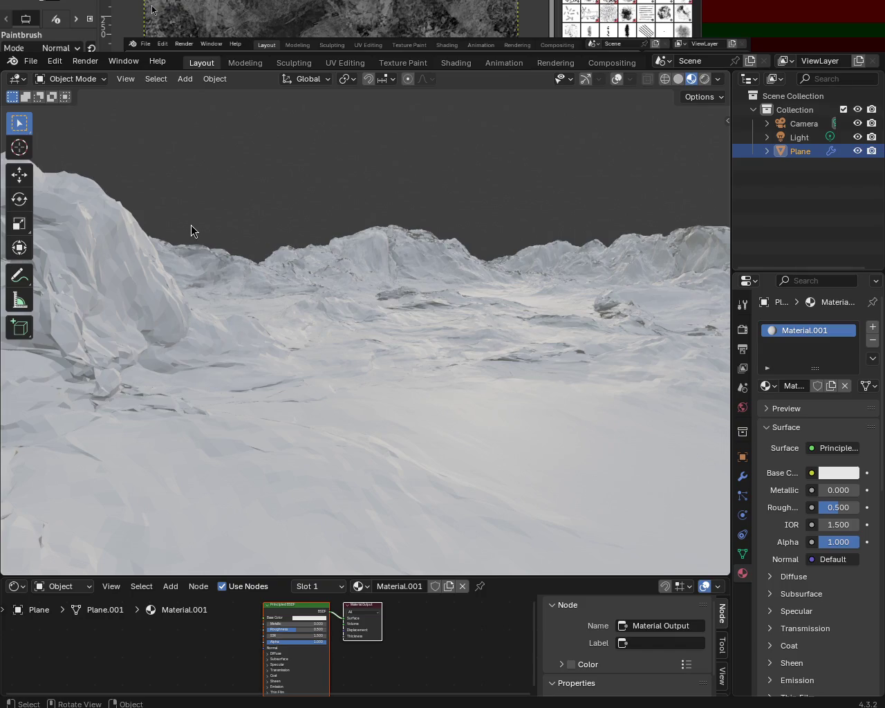
pyautogui.moveTo(406, 517)
pyautogui.mouseDown(button='middle')
pyautogui.moveTo(460, 312)
pyautogui.moveTo(474, 329)
pyautogui.moveTo(425, 344)
pyautogui.moveTo(638, 311)
pyautogui.moveTo(425, 320)
pyautogui.moveTo(435, 297)
pyautogui.moveTo(399, 290)
pyautogui.moveTo(403, 298)
pyautogui.moveTo(437, 299)
pyautogui.mouseUp(button='middle')
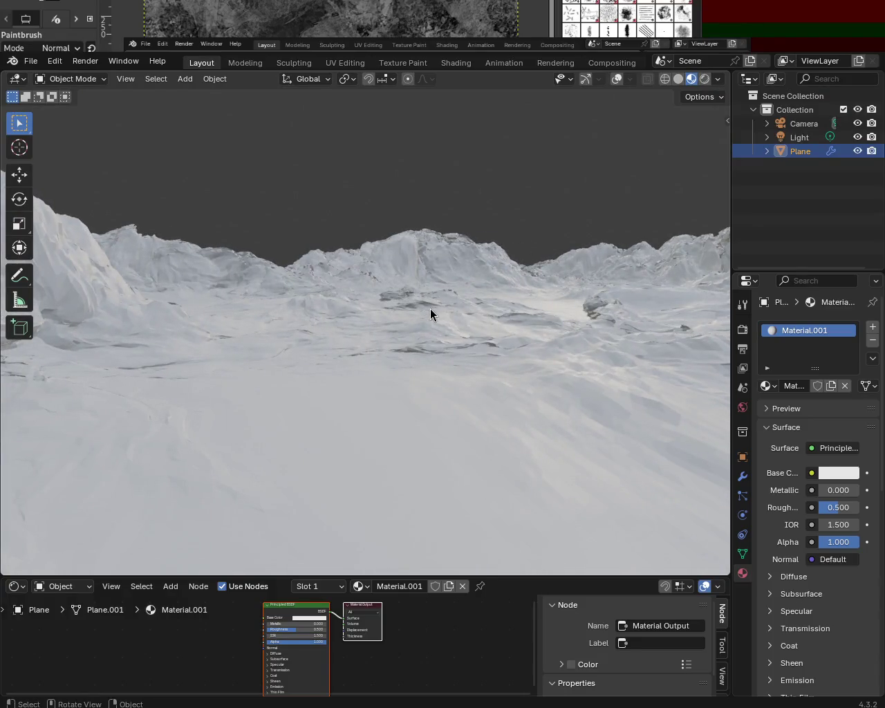
pyautogui.moveTo(539, 577); pyautogui.dragTo(539, 433)
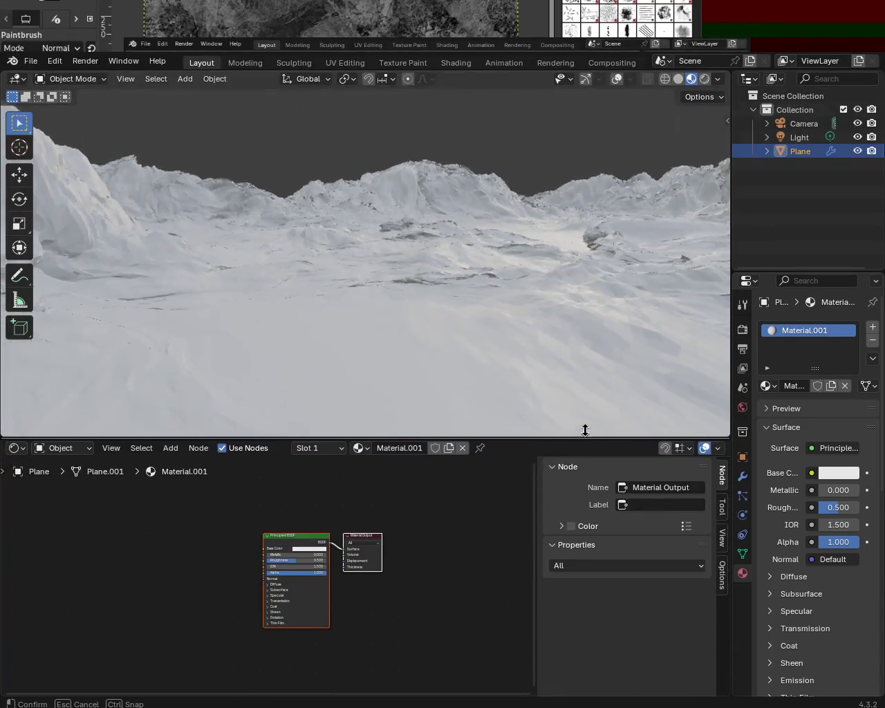
pyautogui.moveTo(409, 295)
pyautogui.mouseDown(button='middle')
pyautogui.moveTo(426, 327)
pyautogui.moveTo(421, 299)
pyautogui.moveTo(394, 294)
pyautogui.moveTo(408, 298)
pyautogui.mouseUp(button='middle')
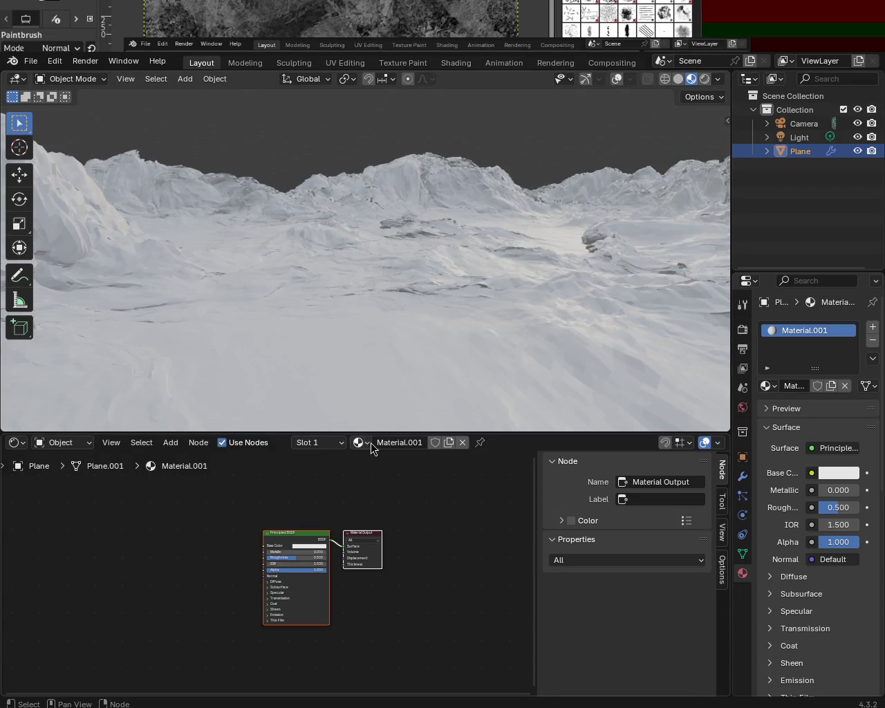
pyautogui.moveTo(381, 432); pyautogui.dragTo(346, 306)
# Step: Add an Image Texture node via search, duplicate it, and link the top one's Color to Base Color
pyautogui.hotkey('shift', 'a')
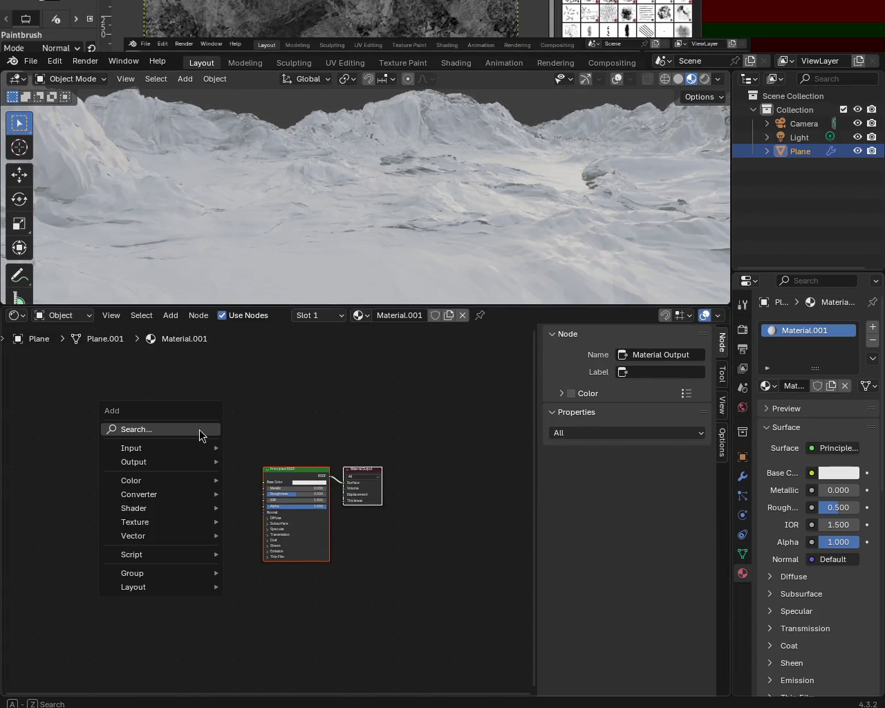
pyautogui.click(199, 429)
pyautogui.write('i')
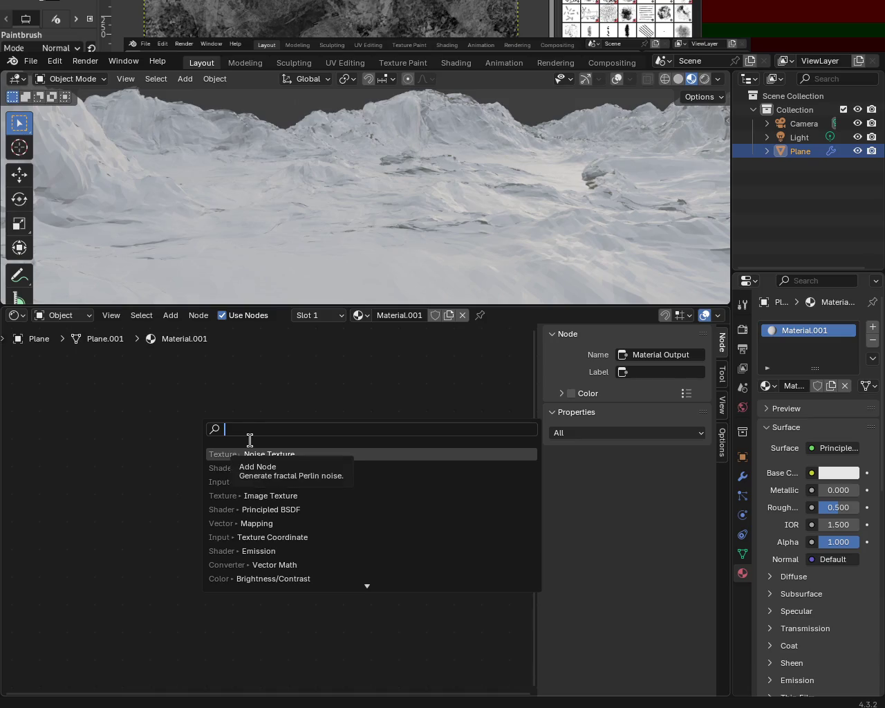
pyautogui.click(270, 454)
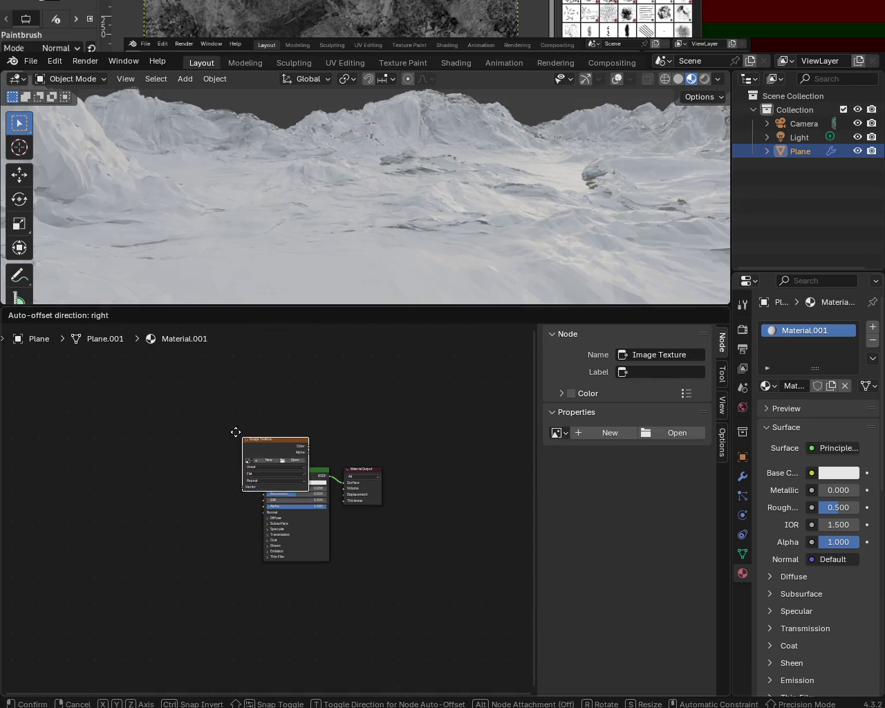
pyautogui.click(175, 391)
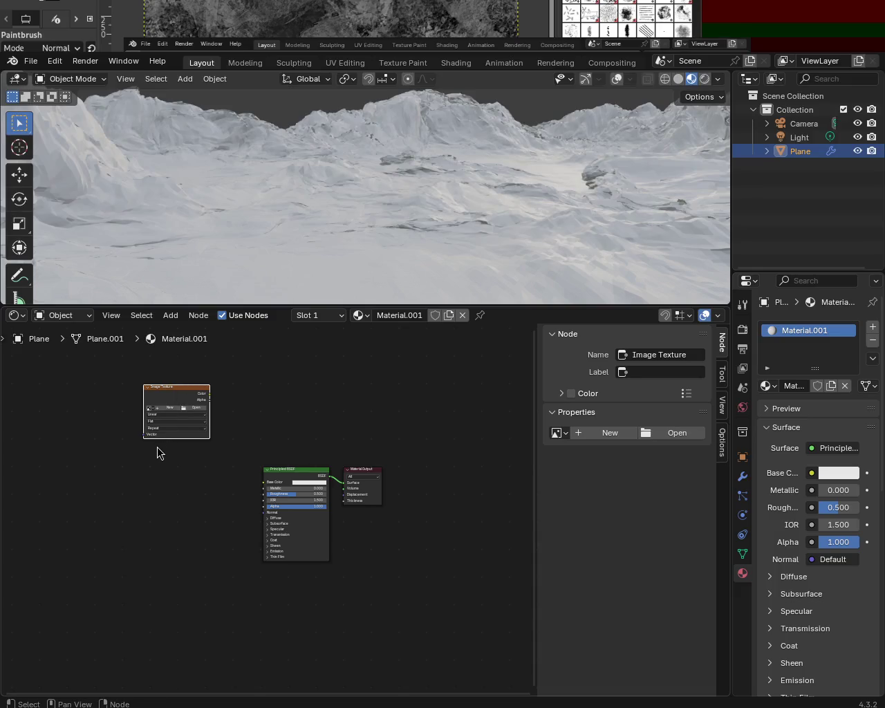
pyautogui.hotkey('ctrl', 'v')
pyautogui.hotkey('ctrl', 'v')
pyautogui.hotkey('ctrl', 'v')
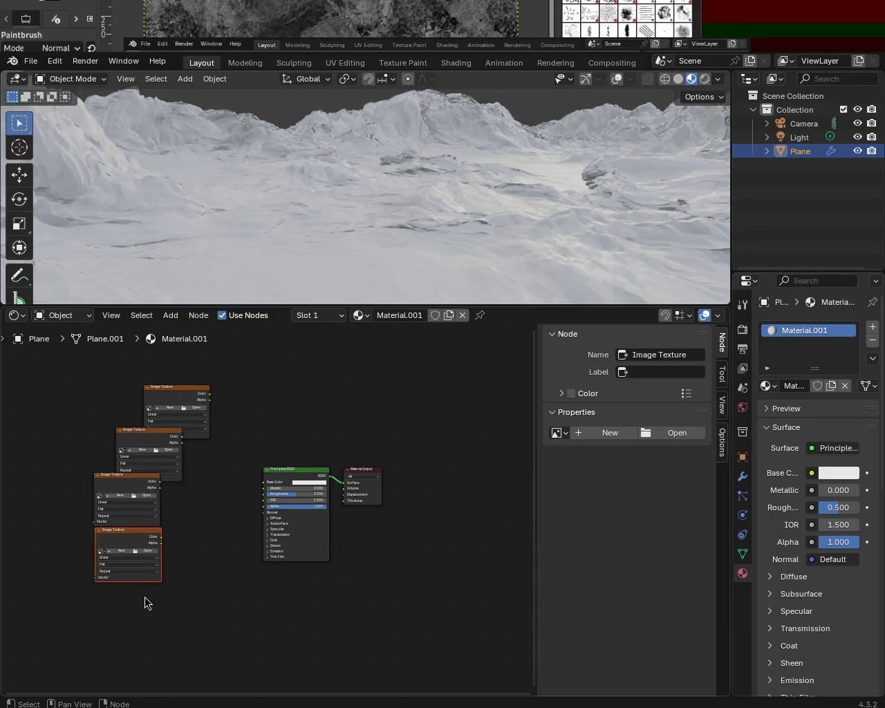
pyautogui.hotkey('ctrl', 'v')
pyautogui.hotkey('ctrl', 'v')
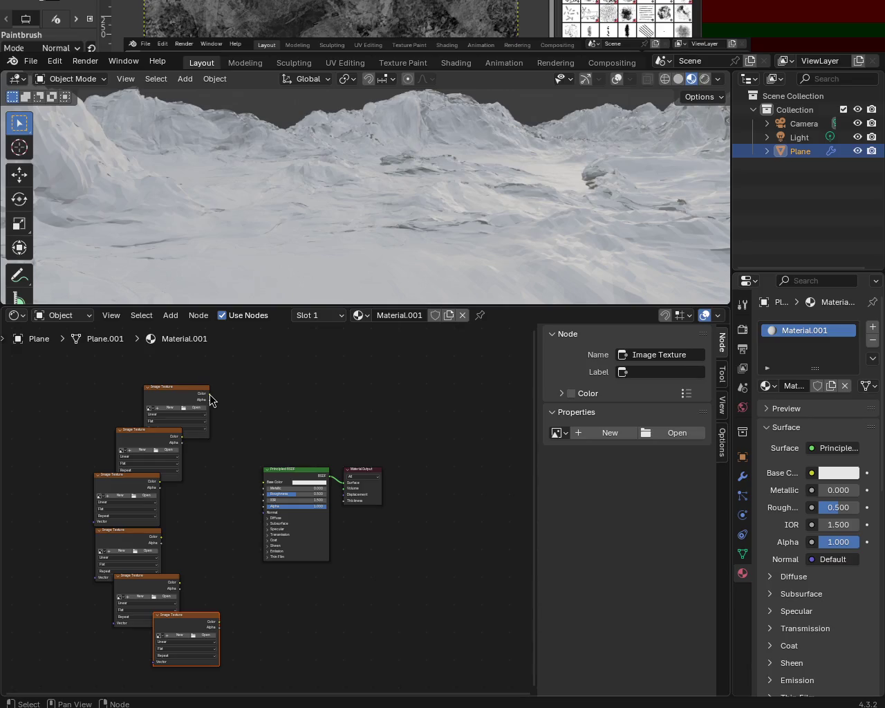
pyautogui.moveTo(209, 394); pyautogui.dragTo(264, 482)
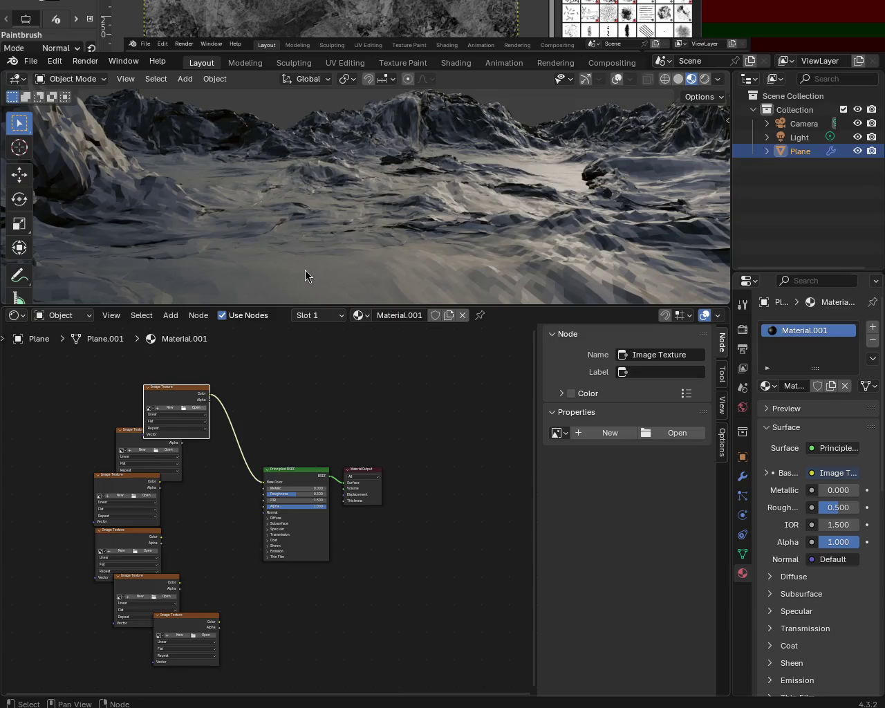
# Step: Link the second Image Texture's Color to Metallic and move the metall.png node up
pyautogui.moveTo(125, 438)
pyautogui.mouseDown()
pyautogui.moveTo(85, 454)
pyautogui.moveTo(148, 504)
pyautogui.mouseUp()
pyautogui.moveTo(204, 503); pyautogui.dragTo(257, 491)
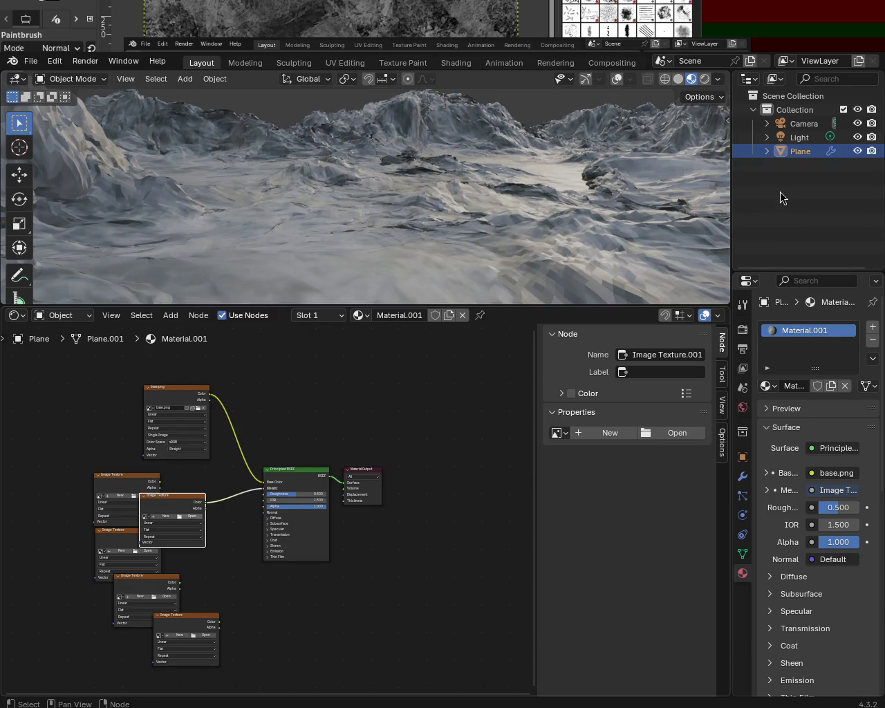
pyautogui.scroll(3, 505, 464)
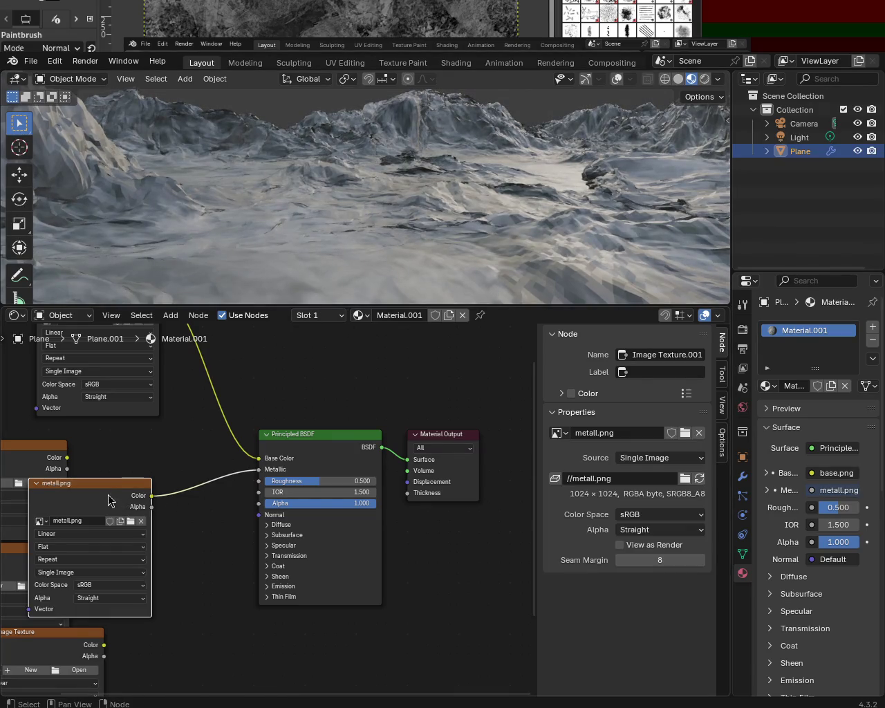
pyautogui.moveTo(114, 508); pyautogui.dragTo(172, 446)
# Step: Move the empty Image Texture nodes out of the way and select the lower one
pyautogui.moveTo(45, 456)
pyautogui.mouseDown()
pyautogui.moveTo(144, 582)
pyautogui.moveTo(206, 622)
pyautogui.moveTo(248, 485)
pyautogui.mouseUp()
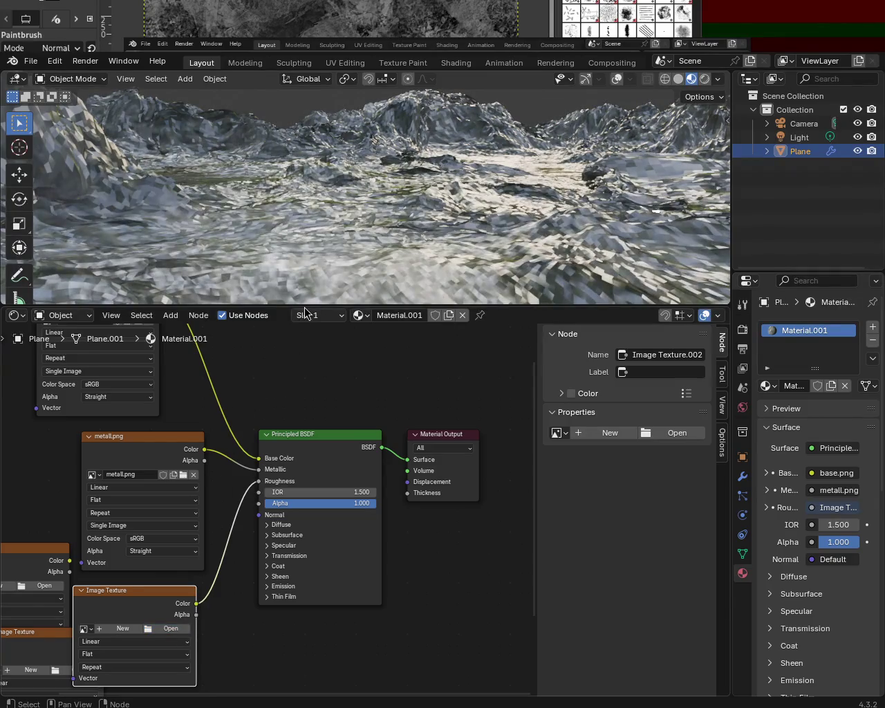
pyautogui.scroll(-1, 316, 477)
pyautogui.scroll(-2, 166, 549)
pyautogui.moveTo(139, 547)
pyautogui.mouseDown()
pyautogui.moveTo(94, 613)
pyautogui.moveTo(44, 579)
pyautogui.mouseUp()
pyautogui.click(149, 628)
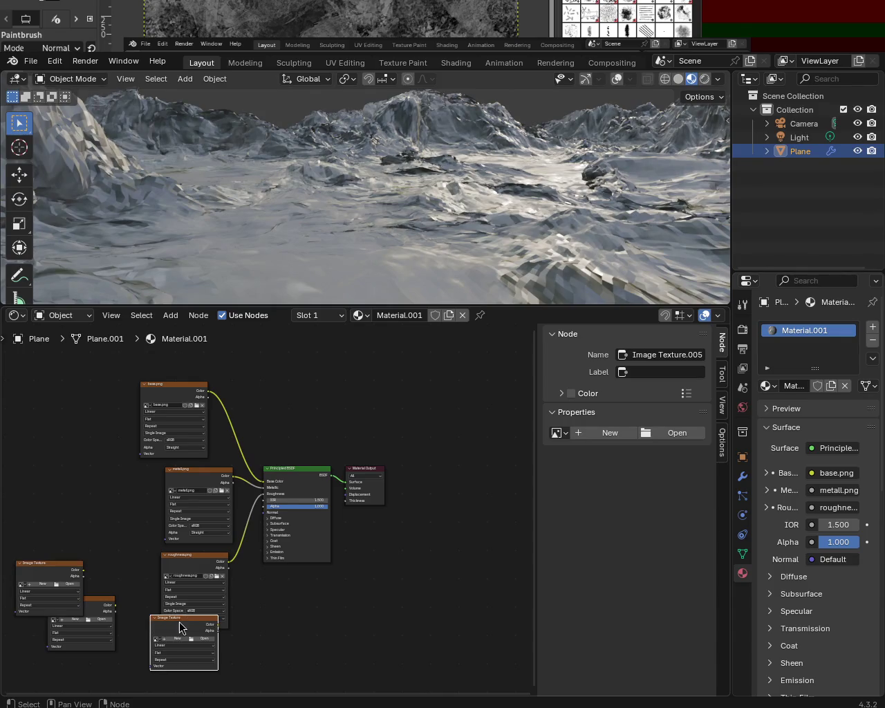
# Step: Arrange the metall.png, roughness.png and empty texture nodes into a tidy column
pyautogui.moveTo(182, 624); pyautogui.dragTo(181, 661)
pyautogui.moveTo(214, 469); pyautogui.dragTo(185, 470)
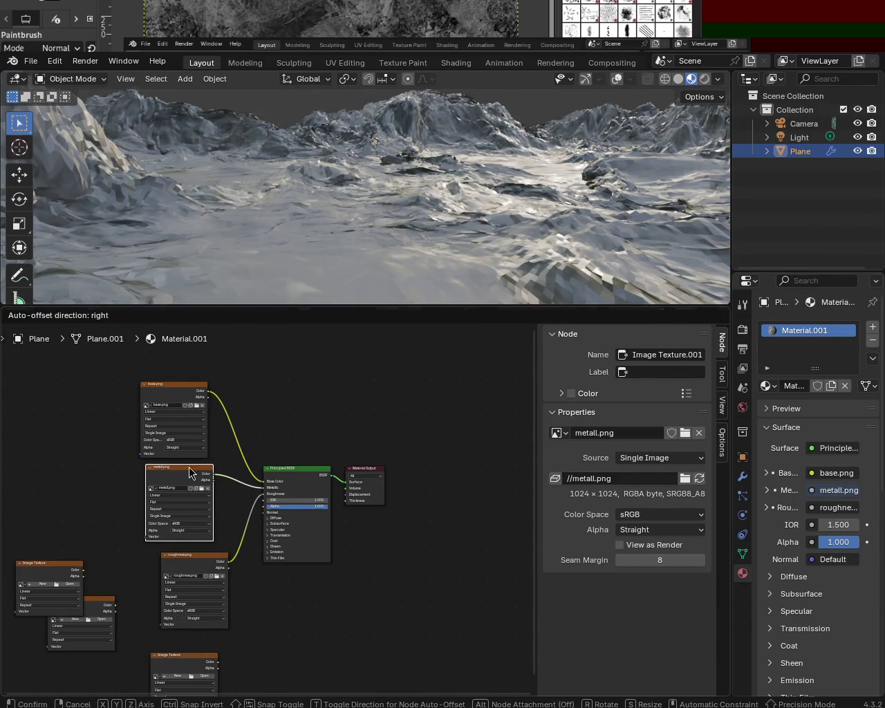
pyautogui.moveTo(205, 474); pyautogui.dragTo(168, 468)
pyautogui.press('Escape')
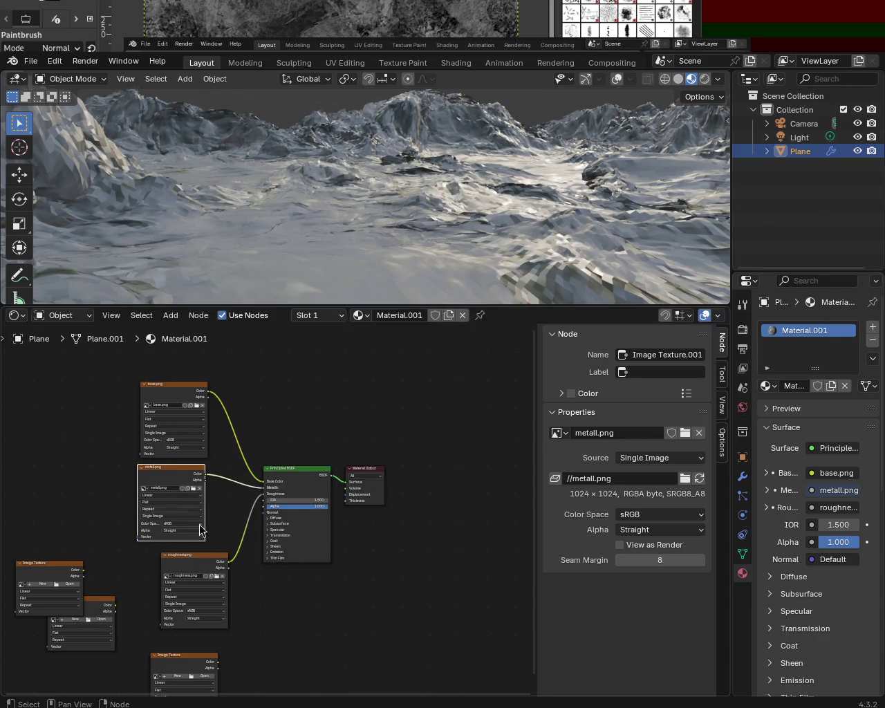
pyautogui.moveTo(192, 559); pyautogui.dragTo(164, 550)
pyautogui.moveTo(183, 660)
pyautogui.mouseDown()
pyautogui.moveTo(164, 634)
pyautogui.moveTo(255, 517)
pyautogui.mouseUp()
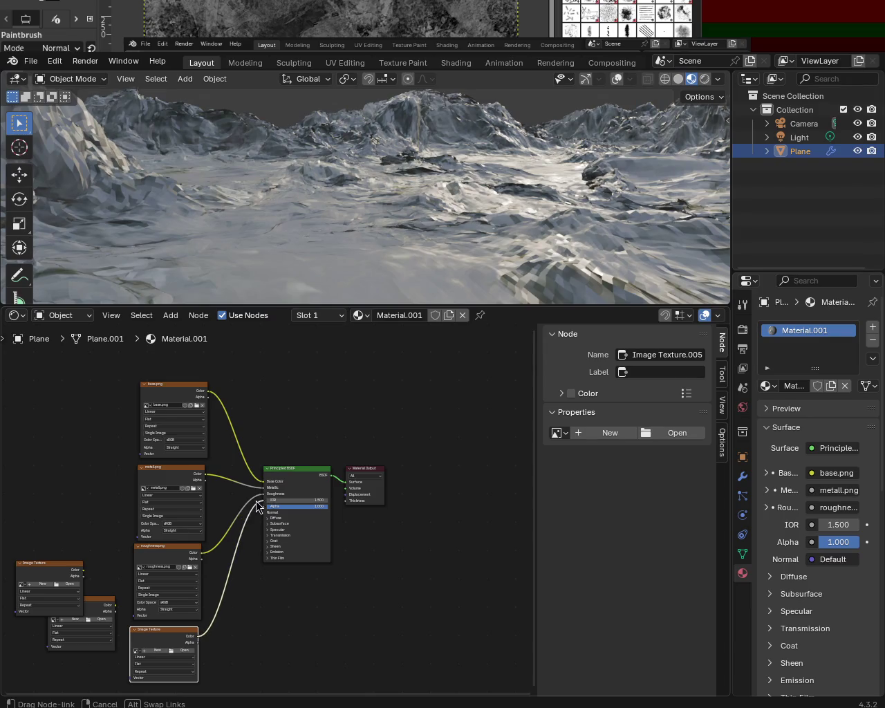
# Step: Link an Image Texture's Color to the shader's Normal input and move the last empty texture below normal.png
pyautogui.moveTo(256, 517)
pyautogui.mouseDown()
pyautogui.moveTo(252, 524)
pyautogui.moveTo(254, 518)
pyautogui.mouseUp()
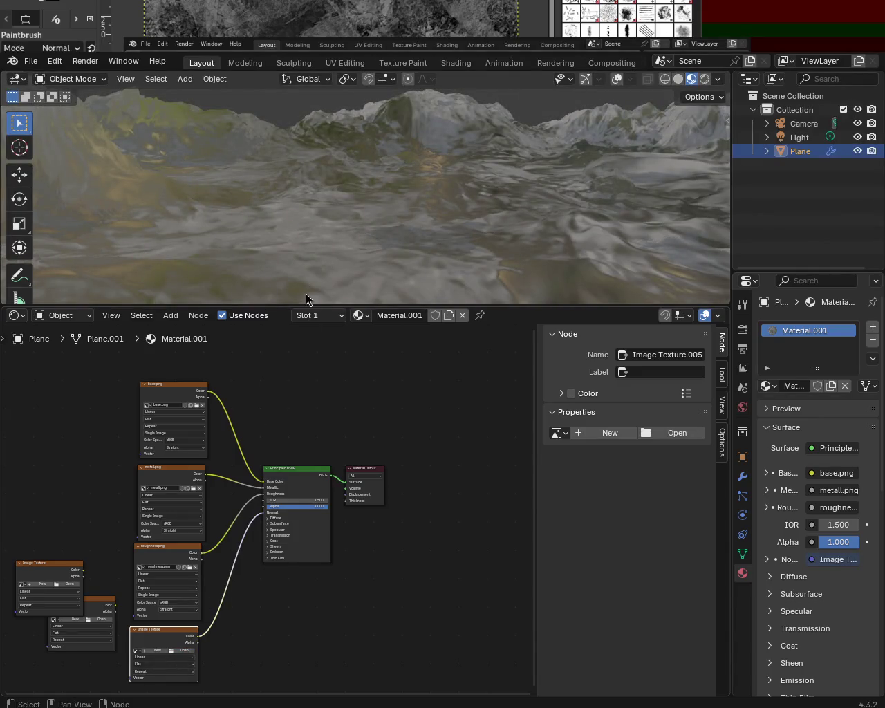
pyautogui.keyDown('shift'); pyautogui.moveTo(214, 615); pyautogui.dragTo(287, 470, button='middle'); pyautogui.keyUp('shift')
pyautogui.moveTo(175, 434)
pyautogui.mouseDown()
pyautogui.moveTo(267, 542)
pyautogui.moveTo(329, 438)
pyautogui.moveTo(349, 477)
pyautogui.mouseUp()
pyautogui.keyDown('ctrl'); pyautogui.moveTo(358, 417); pyautogui.dragTo(381, 330, button='middle'); pyautogui.keyUp('ctrl')
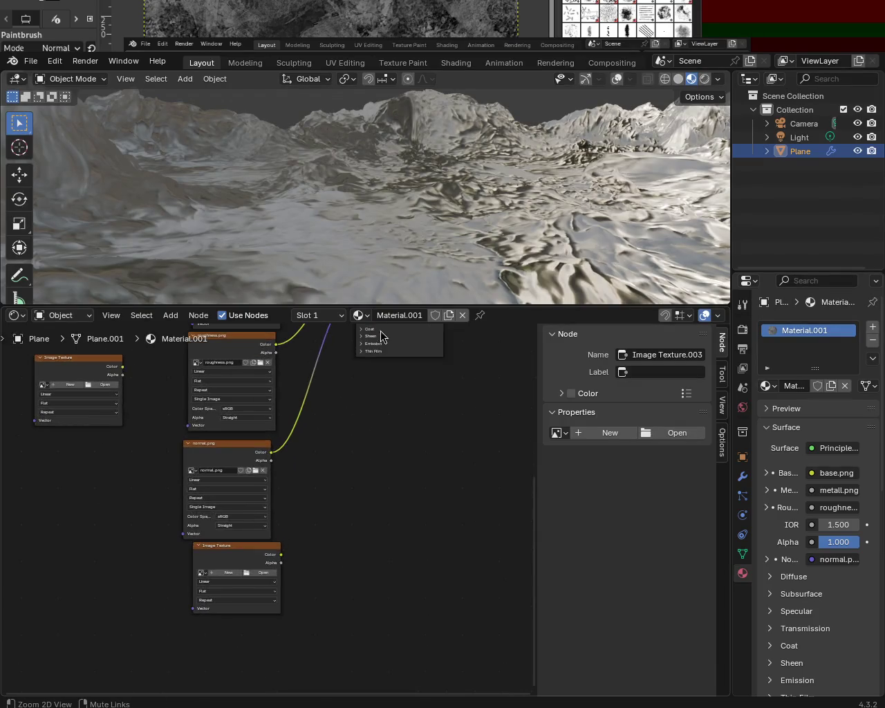
# Step: Expand the Specular inputs, link the texture's Color to IOR Level, and position the specular.png node
pyautogui.scroll(2, 346, 442)
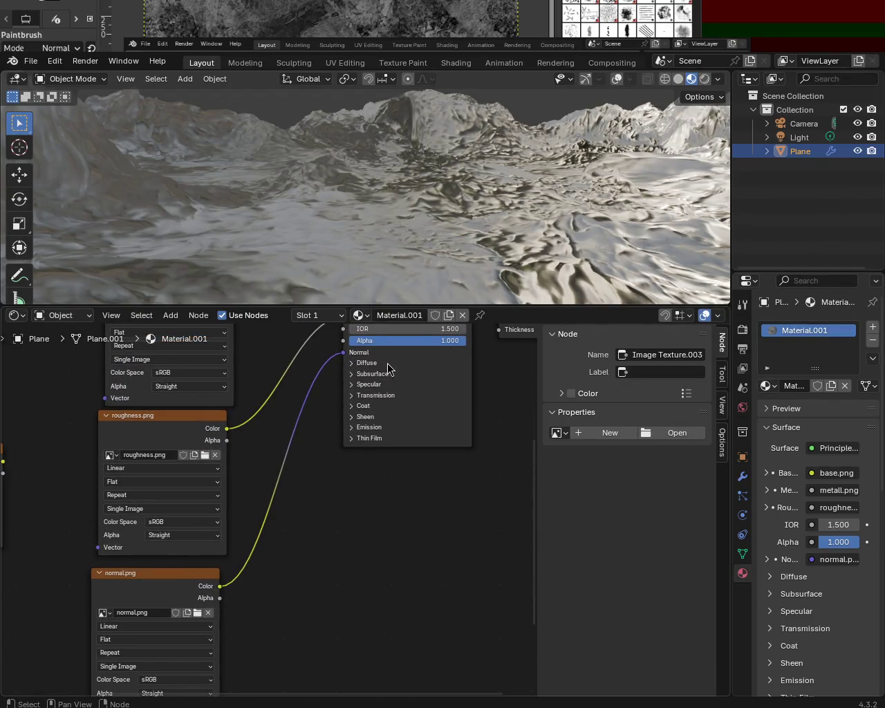
pyautogui.click(378, 385)
pyautogui.keyDown('shift'); pyautogui.scroll(-3, 320, 569); pyautogui.keyUp('shift')
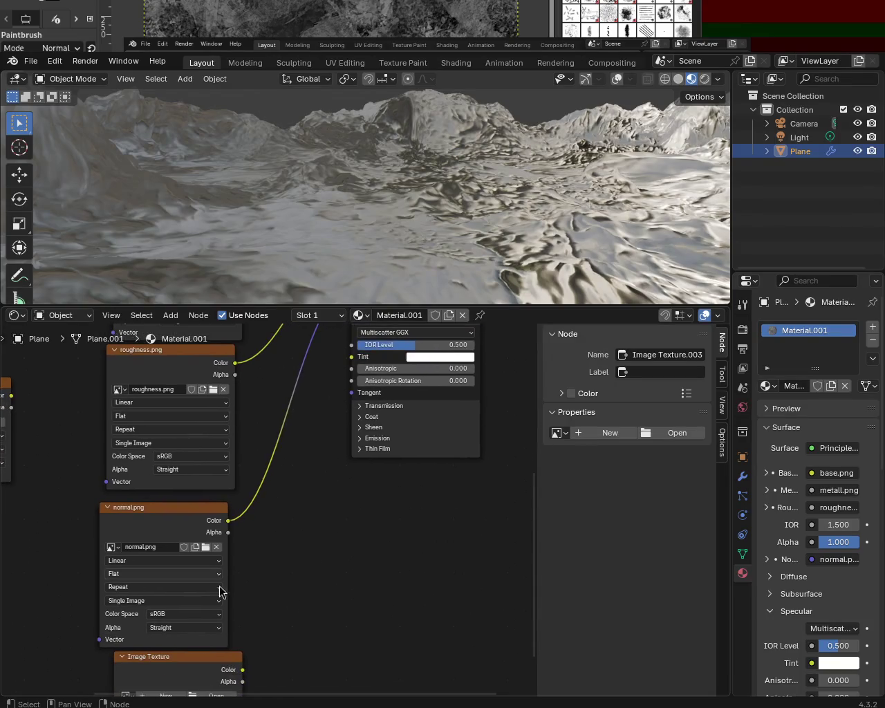
pyautogui.moveTo(242, 671); pyautogui.dragTo(341, 392)
pyautogui.keyDown('shift'); pyautogui.scroll(-5, 323, 446); pyautogui.keyUp('shift')
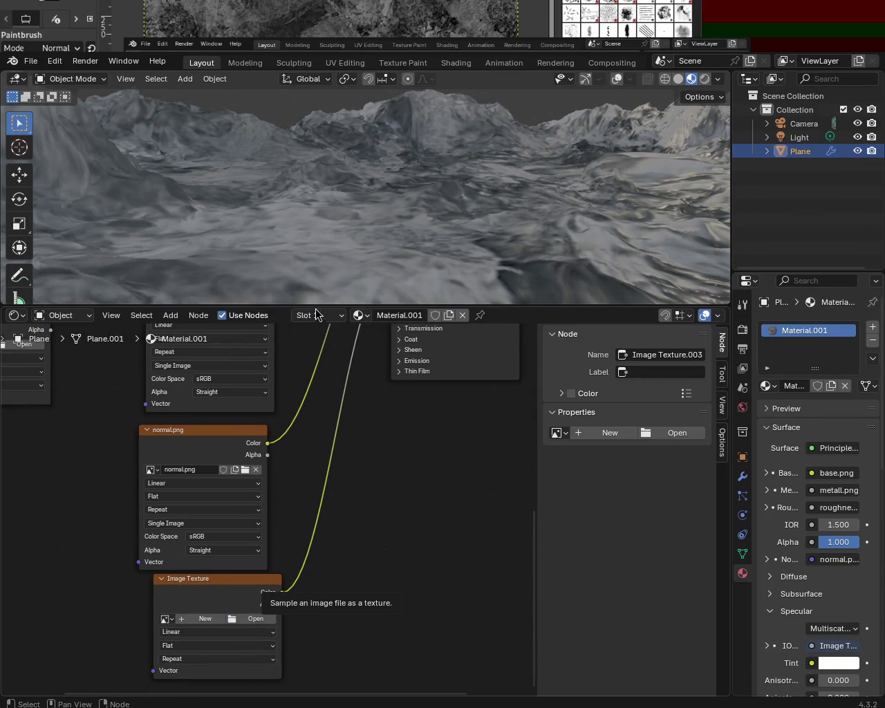
pyautogui.moveTo(305, 327); pyautogui.dragTo(269, 474)
pyautogui.click(269, 474)
# Step: Add another Image Texture node and place it beside the Principled BSDF
pyautogui.scroll(-2, 369, 514)
pyautogui.hotkey('shift', 'a')
pyautogui.click(128, 399)
pyautogui.moveTo(128, 399)
pyautogui.mouseDown()
pyautogui.moveTo(251, 657)
pyautogui.moveTo(275, 643)
pyautogui.moveTo(335, 400)
pyautogui.moveTo(338, 629)
pyautogui.mouseUp()
pyautogui.press('Escape')
pyautogui.scroll(-1, 361, 569)
pyautogui.moveTo(250, 686); pyautogui.dragTo(383, 530)
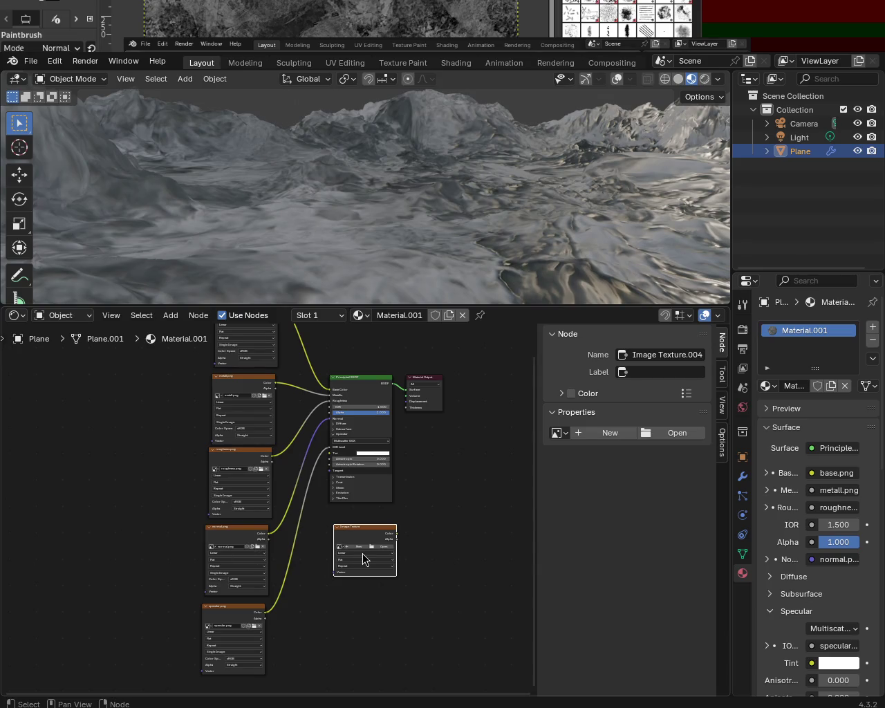
# Step: Shift the Principled BSDF and Material Output nodes to the right
pyautogui.scroll(5, 318, 487)
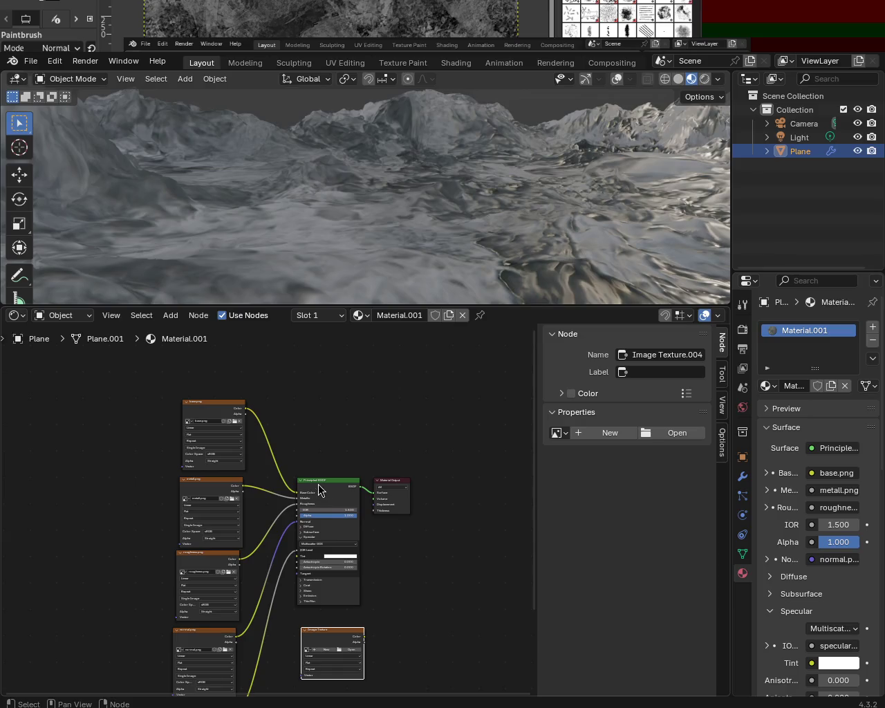
pyautogui.moveTo(318, 489); pyautogui.dragTo(324, 507)
pyautogui.moveTo(409, 479); pyautogui.dragTo(442, 482)
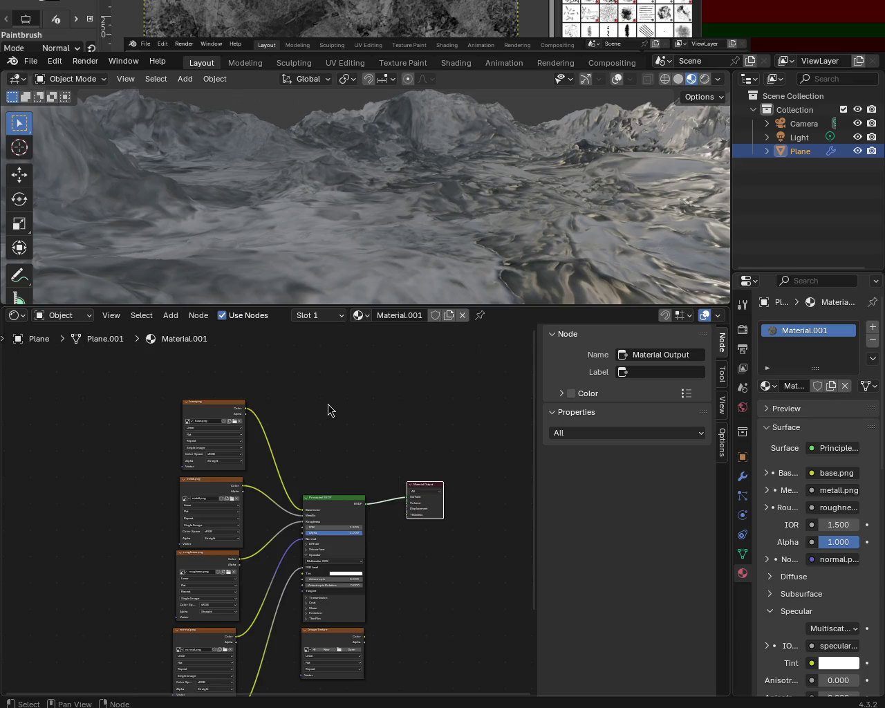
# Step: Add an Ambient Occlusion node via search 'ao' and place it above the shader
pyautogui.click(328, 405)
pyautogui.hotkey('shift', 'a')
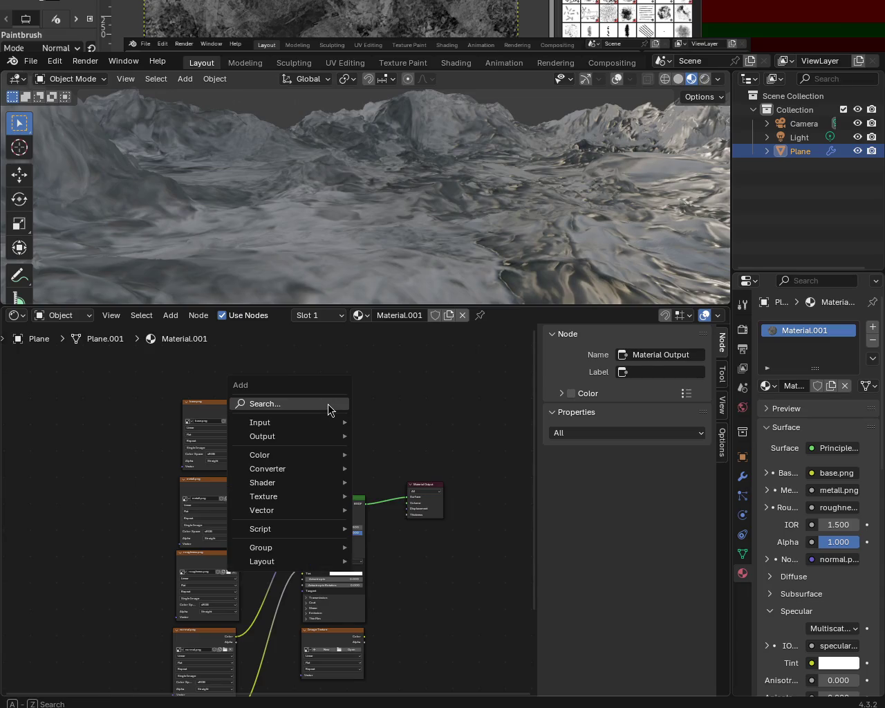
pyautogui.click(327, 405)
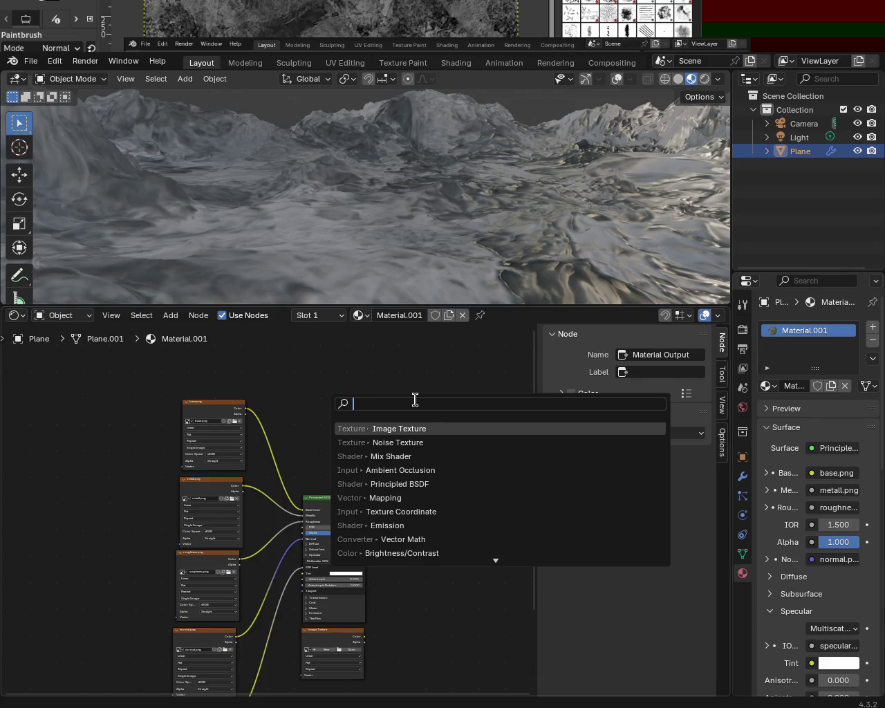
pyautogui.write('s')
pyautogui.press('BackSpace')
pyautogui.write('ao')
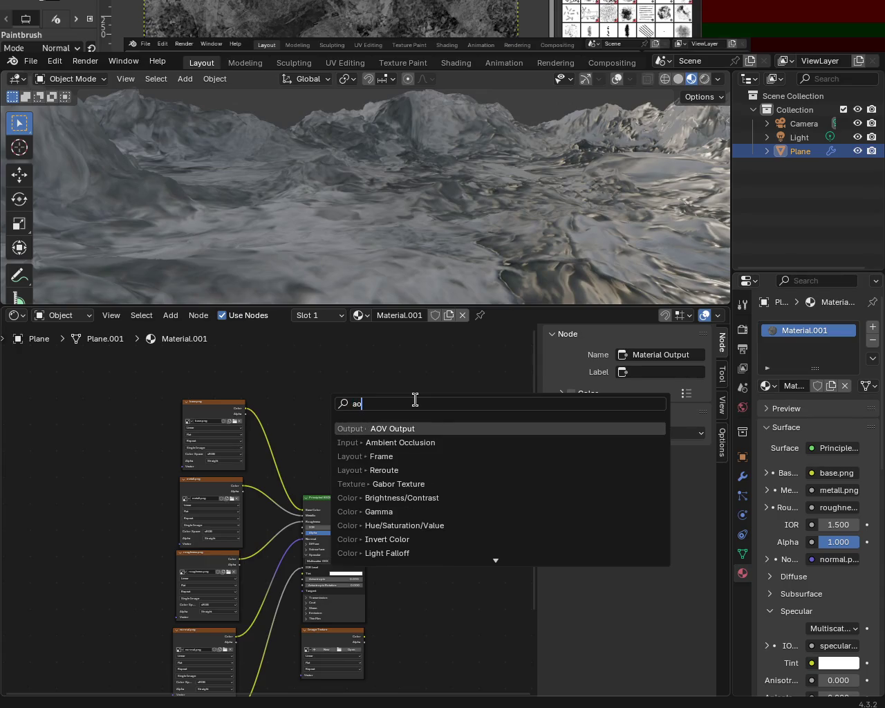
pyautogui.click(435, 442)
pyautogui.click(310, 382)
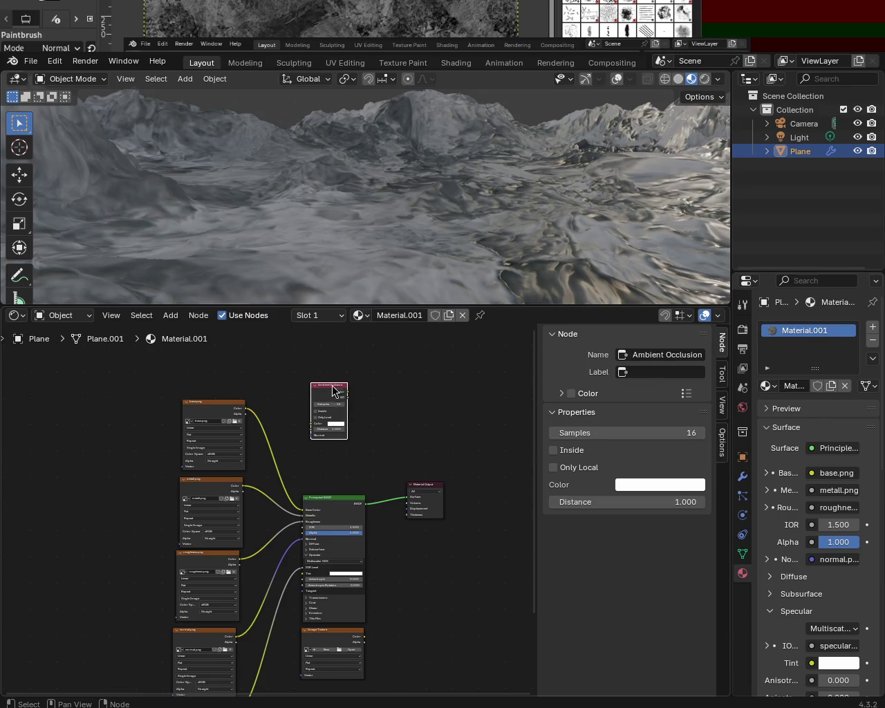
pyautogui.moveTo(333, 386); pyautogui.dragTo(315, 394)
# Step: Add a Mix Shader node at the upper right of the tree
pyautogui.hotkey('shift', 'a')
pyautogui.click(366, 440)
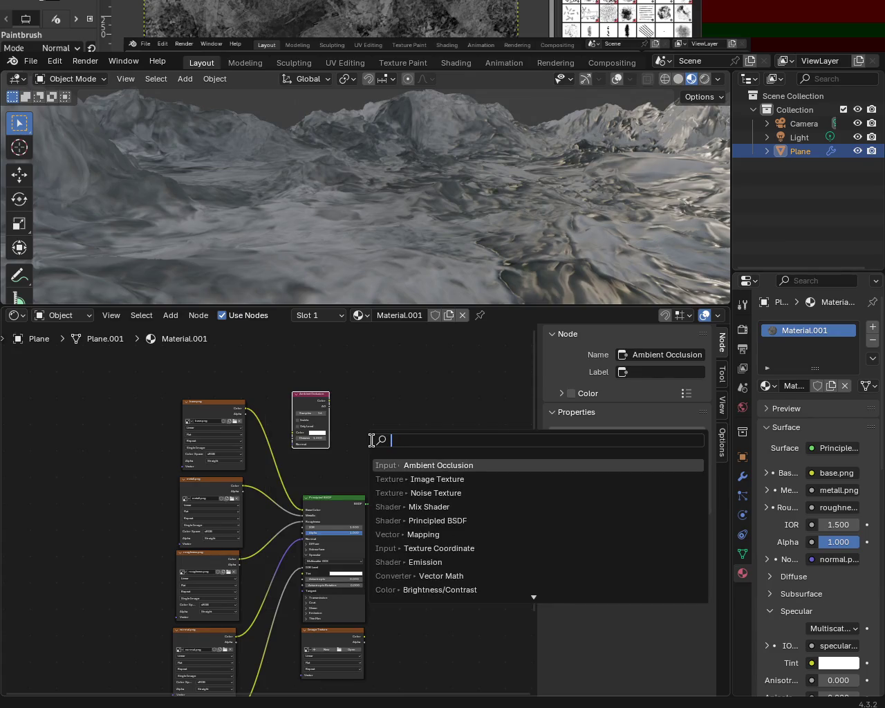
pyautogui.write('imag')
pyautogui.press('BackSpace')
pyautogui.press('BackSpace')
pyautogui.press('BackSpace')
pyautogui.click(425, 507)
pyautogui.click(391, 425)
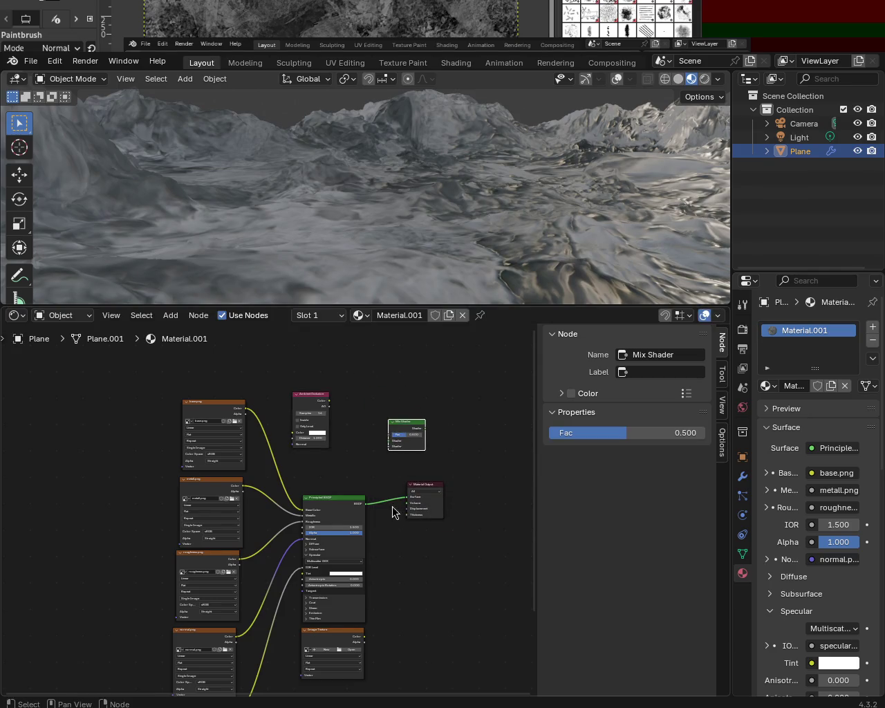
# Step: Route the BSDF into the Mix Shader, AO Color into Fac, and place Mix Shader beside Material Output
pyautogui.moveTo(407, 496); pyautogui.dragTo(388, 445)
pyautogui.moveTo(363, 636); pyautogui.dragTo(388, 446)
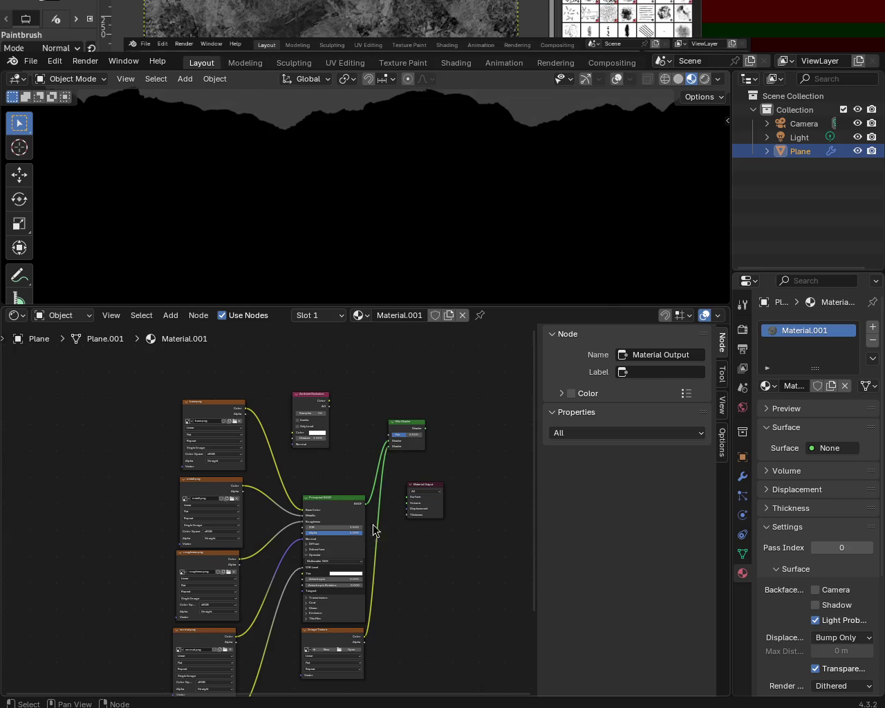
pyautogui.moveTo(329, 401); pyautogui.dragTo(384, 435)
pyautogui.moveTo(309, 396); pyautogui.dragTo(322, 430)
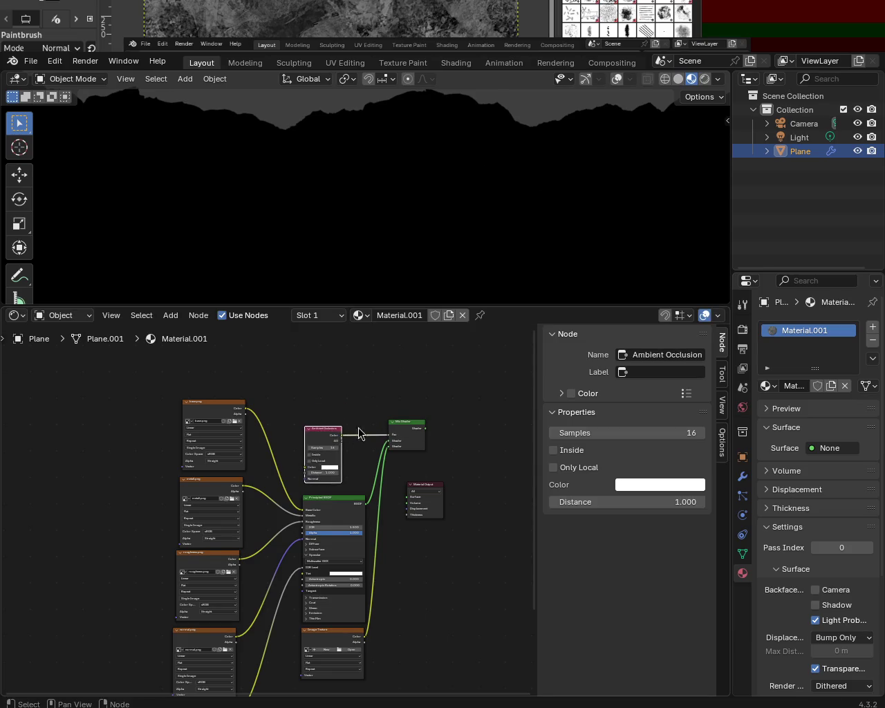
pyautogui.moveTo(419, 487)
pyautogui.mouseDown()
pyautogui.moveTo(467, 468)
pyautogui.moveTo(461, 477)
pyautogui.mouseUp()
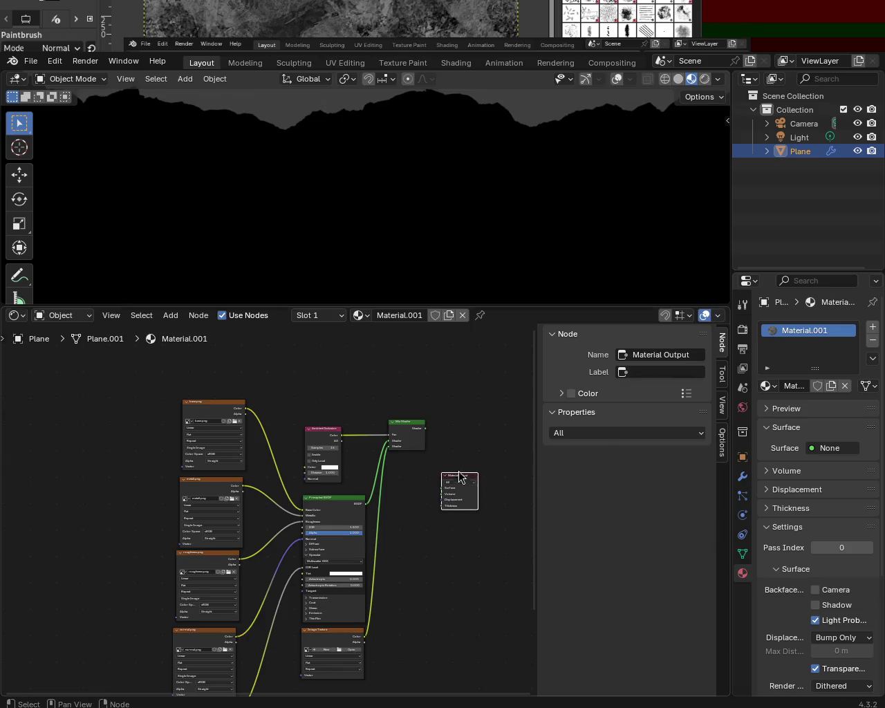
pyautogui.moveTo(405, 422); pyautogui.dragTo(403, 479)
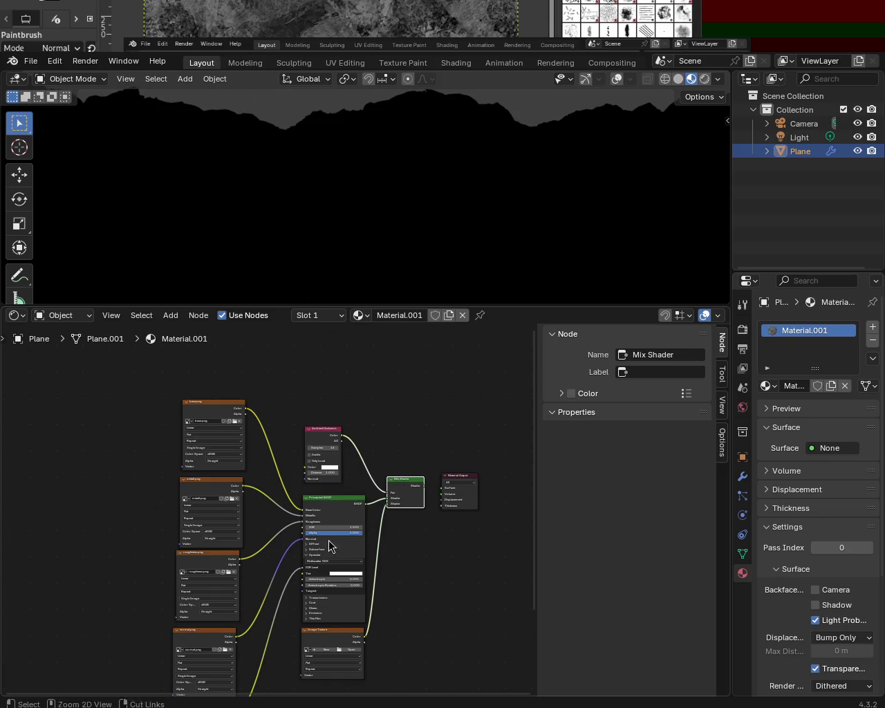
# Step: Move the Ambient Occlusion, Principled BSDF, Mix Shader and Image Texture nodes upward into place
pyautogui.scroll(2, 329, 540)
pyautogui.scroll(-2, 376, 523)
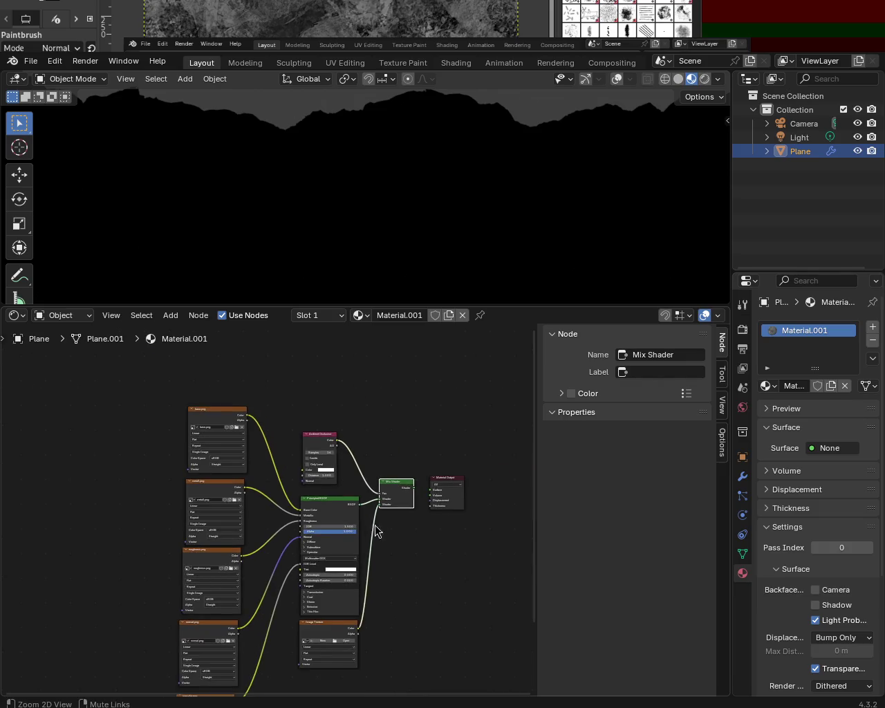
pyautogui.scroll(-1, 361, 500)
pyautogui.moveTo(295, 423); pyautogui.dragTo(298, 376)
pyautogui.moveTo(307, 473); pyautogui.dragTo(309, 439)
pyautogui.moveTo(367, 451); pyautogui.dragTo(380, 423)
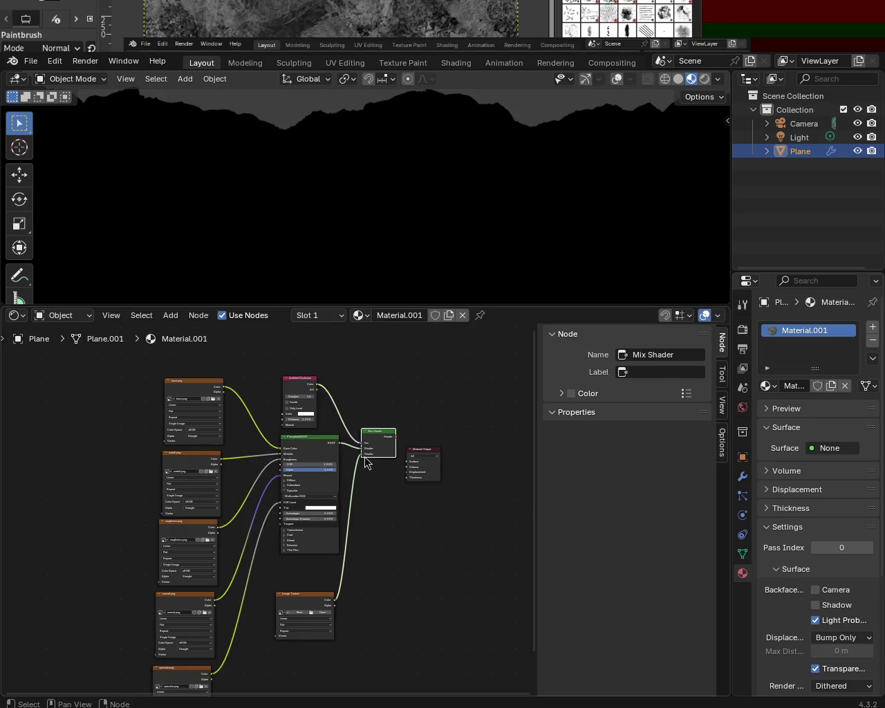
pyautogui.moveTo(304, 594); pyautogui.dragTo(306, 560)
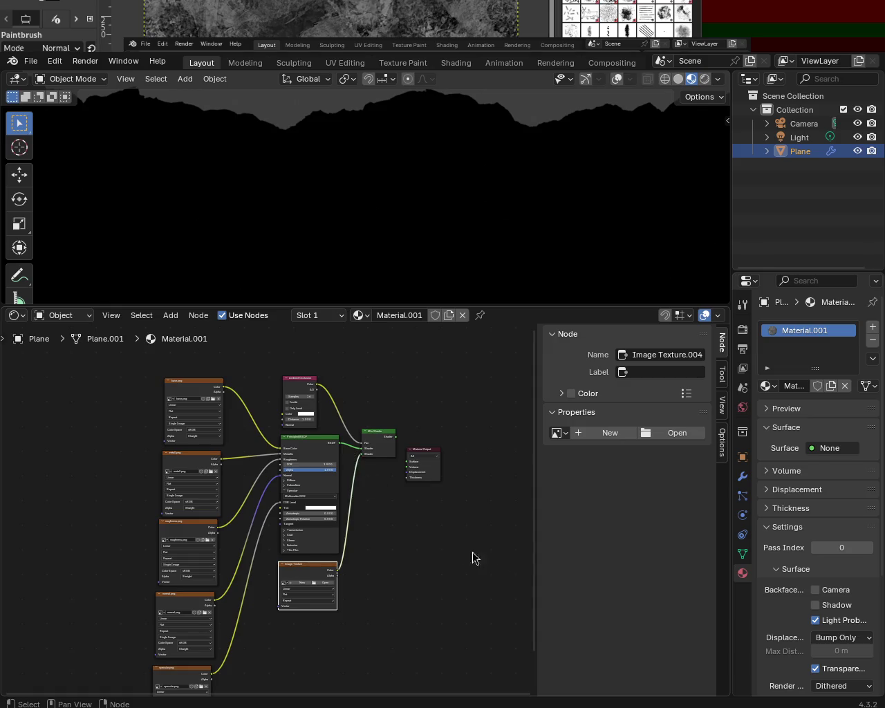
# Step: Place Material Output beside the Mix Shader and link the Mix Shader into its Surface input
pyautogui.moveTo(399, 530)
pyautogui.keyDown('ctrl'); pyautogui.mouseDown(button='middle')
pyautogui.moveTo(422, 469)
pyautogui.moveTo(387, 468)
pyautogui.mouseUp(button='middle'); pyautogui.keyUp('ctrl')
pyautogui.moveTo(496, 412); pyautogui.dragTo(511, 400)
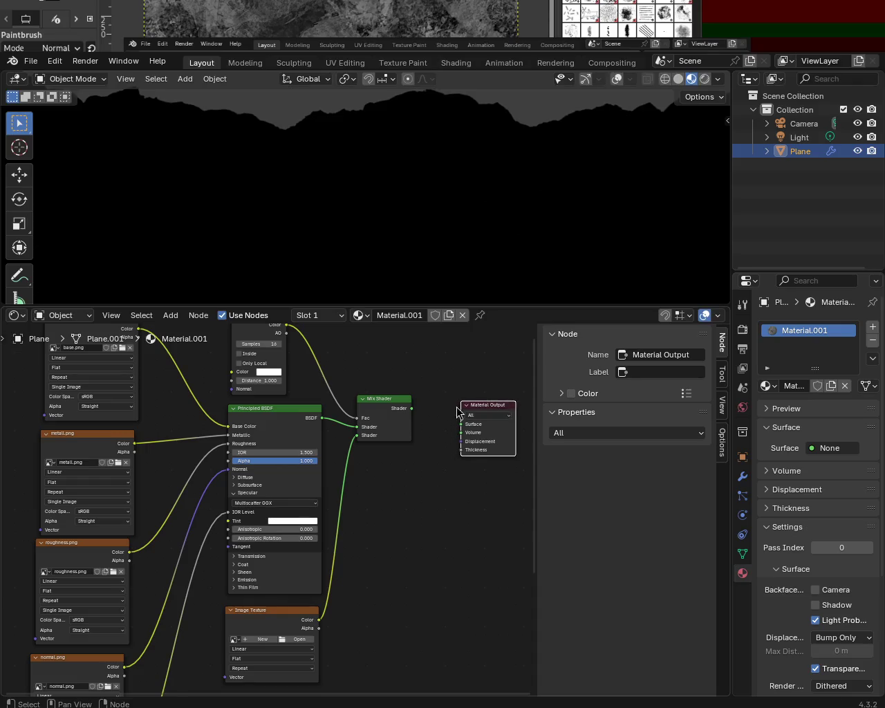
pyautogui.moveTo(411, 408)
pyautogui.mouseDown()
pyautogui.moveTo(450, 430)
pyautogui.moveTo(433, 414)
pyautogui.moveTo(460, 424)
pyautogui.mouseUp()
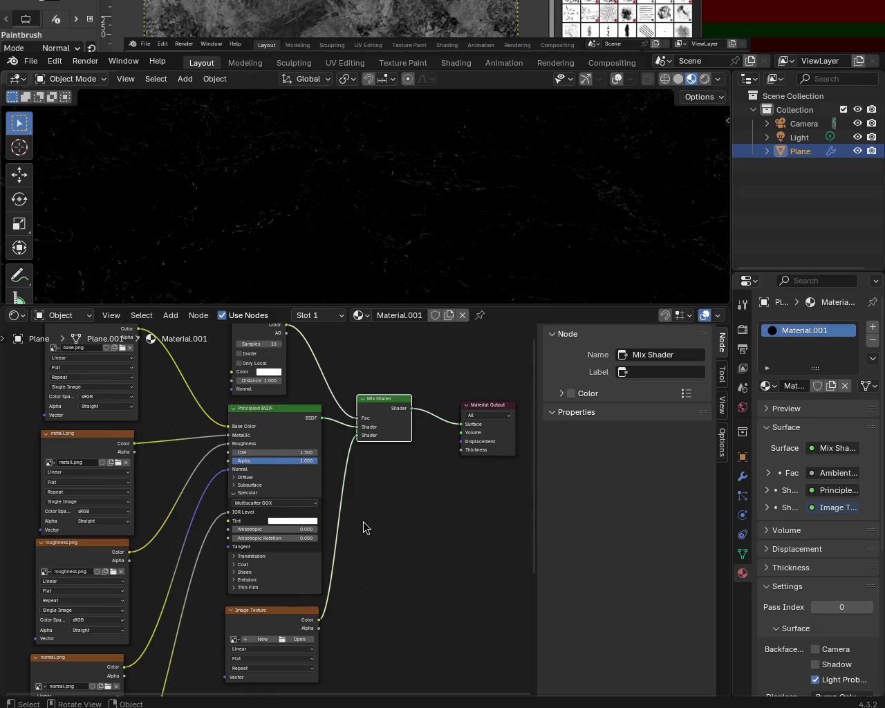
# Step: Enlarge the 3D viewport, orbit to see the terrain, and nudge the Principled BSDF left
pyautogui.moveTo(509, 307); pyautogui.dragTo(498, 392)
pyautogui.moveTo(470, 181)
pyautogui.mouseDown(button='middle')
pyautogui.moveTo(518, 160)
pyautogui.moveTo(595, 206)
pyautogui.moveTo(532, 178)
pyautogui.mouseUp(button='middle')
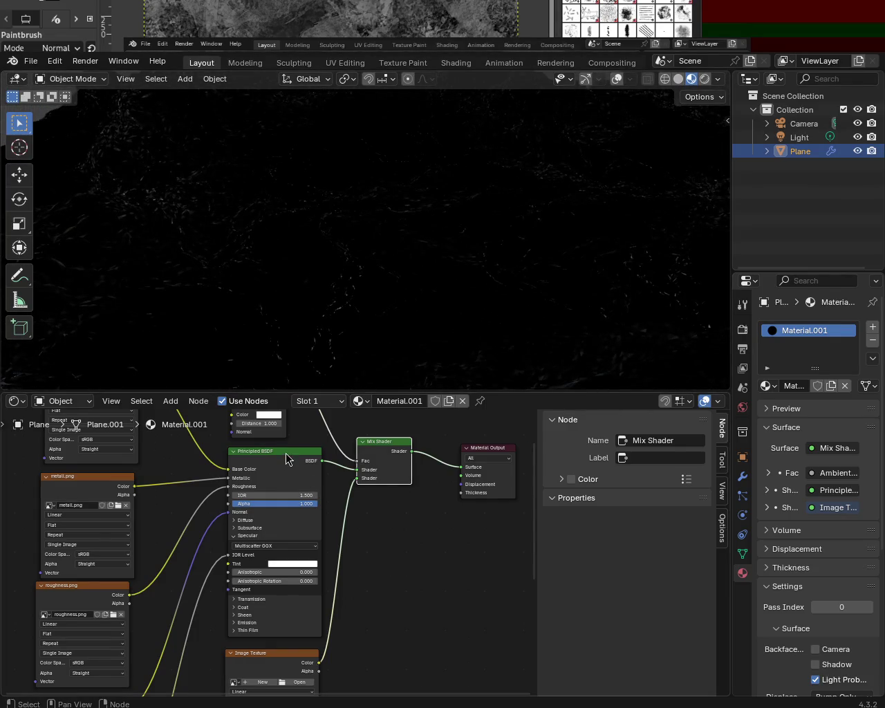
pyautogui.moveTo(287, 455); pyautogui.dragTo(282, 455)
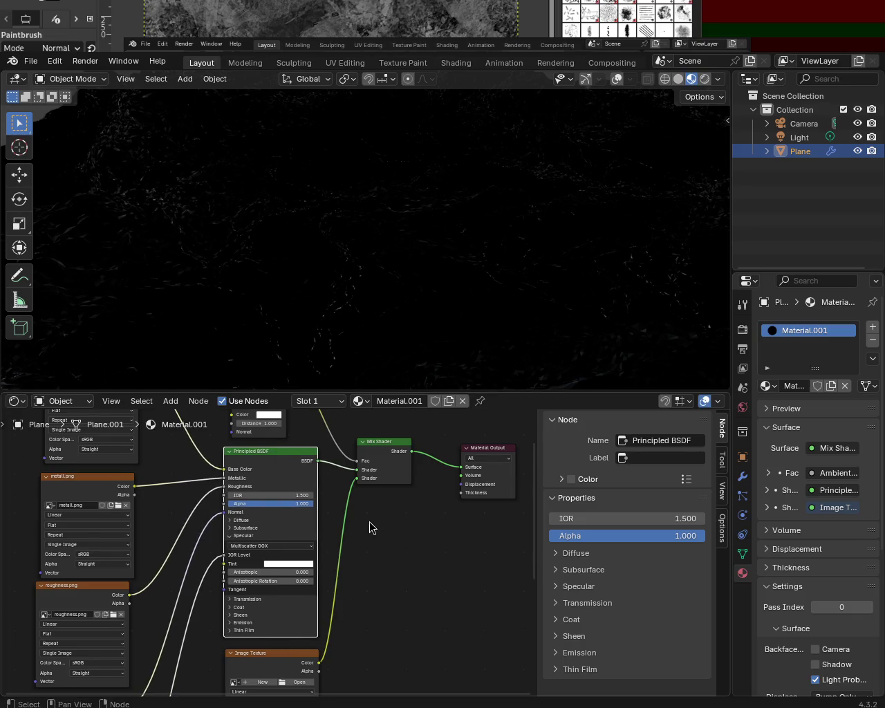
pyautogui.scroll(2, 366, 530)
# Step: Set the Ambient Occlusion node's Color to black and orbit to view the lighter terrain
pyautogui.click(276, 449)
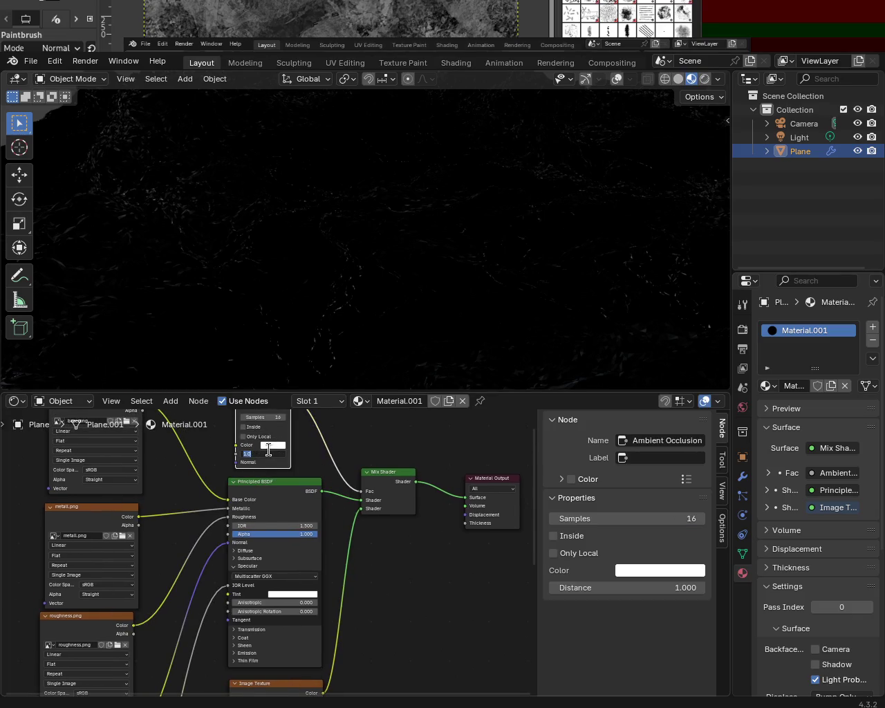
pyautogui.click(274, 446)
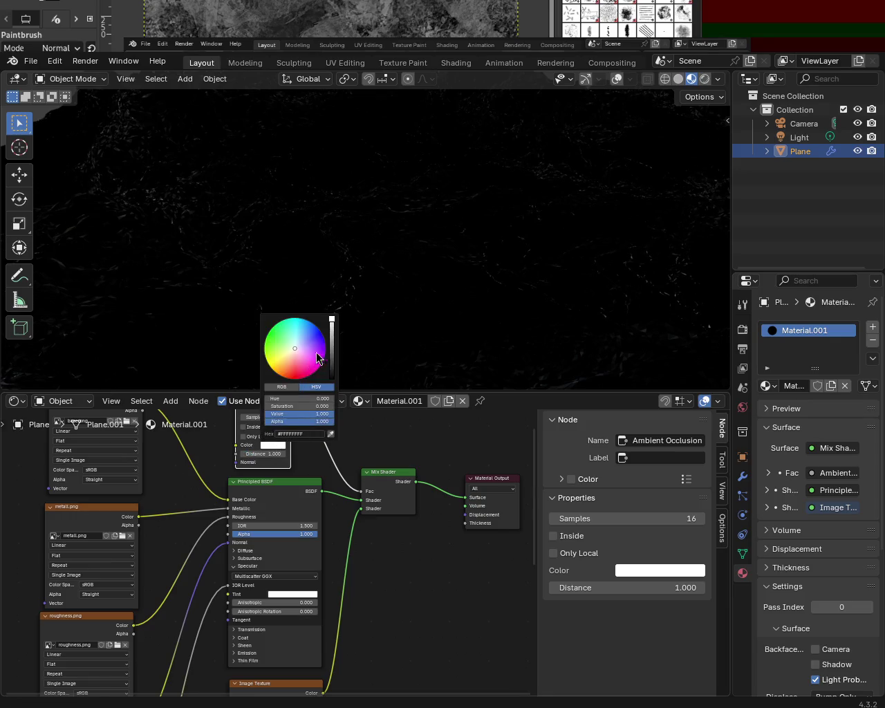
pyautogui.moveTo(336, 384); pyautogui.dragTo(333, 388)
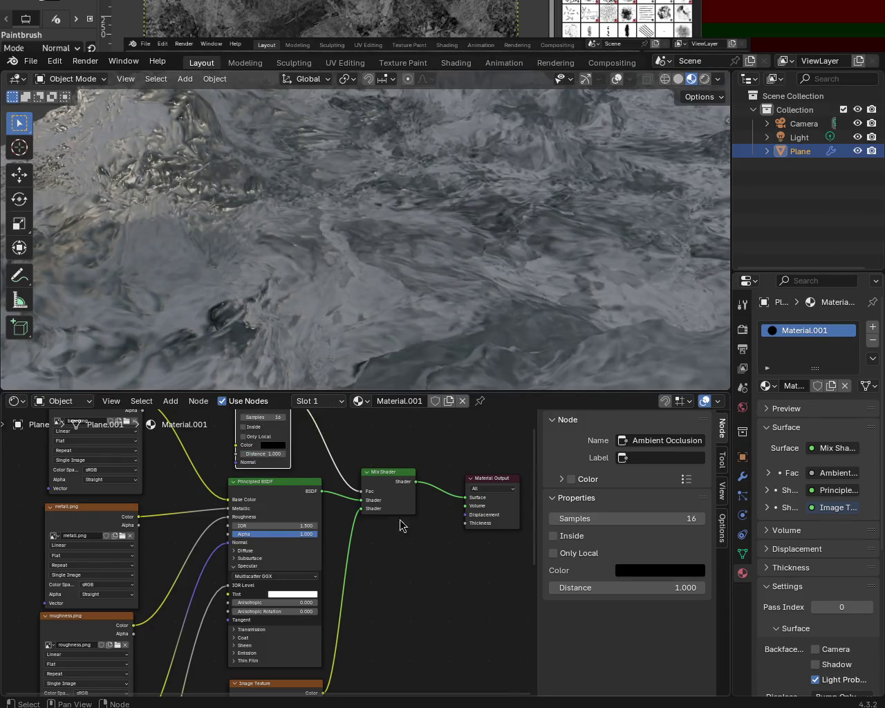
pyautogui.moveTo(508, 297)
pyautogui.mouseDown(button='middle')
pyautogui.moveTo(451, 256)
pyautogui.moveTo(344, 235)
pyautogui.moveTo(458, 261)
pyautogui.moveTo(424, 291)
pyautogui.moveTo(338, 251)
pyautogui.moveTo(456, 235)
pyautogui.moveTo(515, 179)
pyautogui.moveTo(522, 192)
pyautogui.moveTo(561, 209)
pyautogui.mouseUp(button='middle')
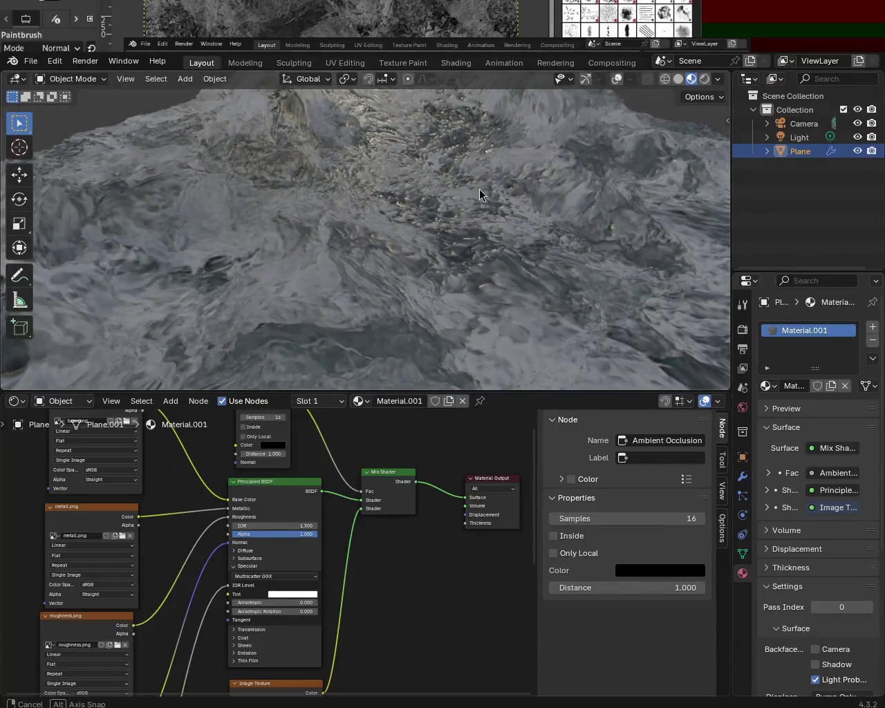
pyautogui.moveTo(479, 188); pyautogui.dragTo(459, 201, button='middle')
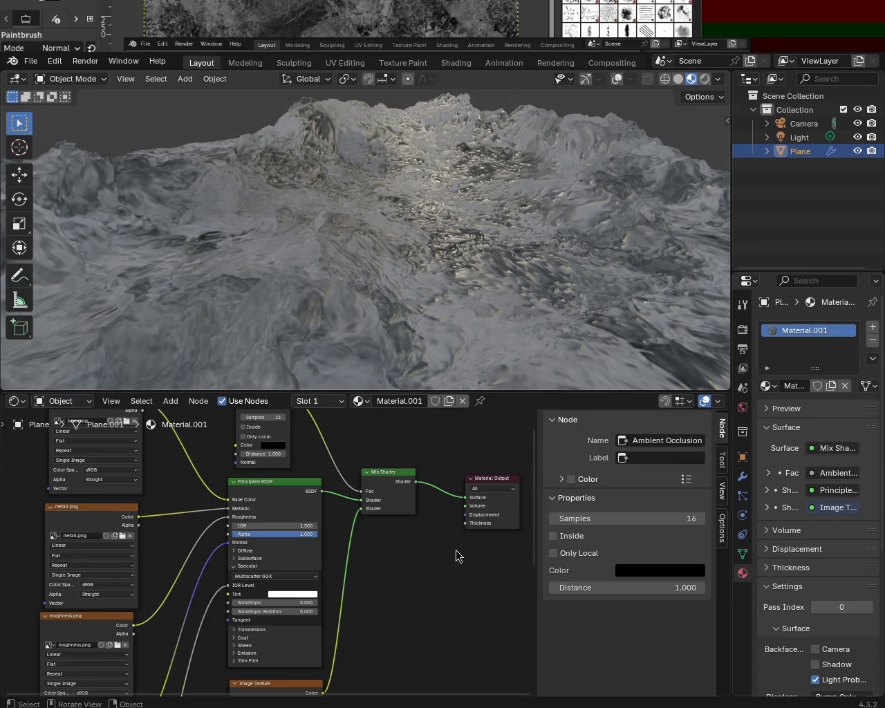
pyautogui.click(15, 401)
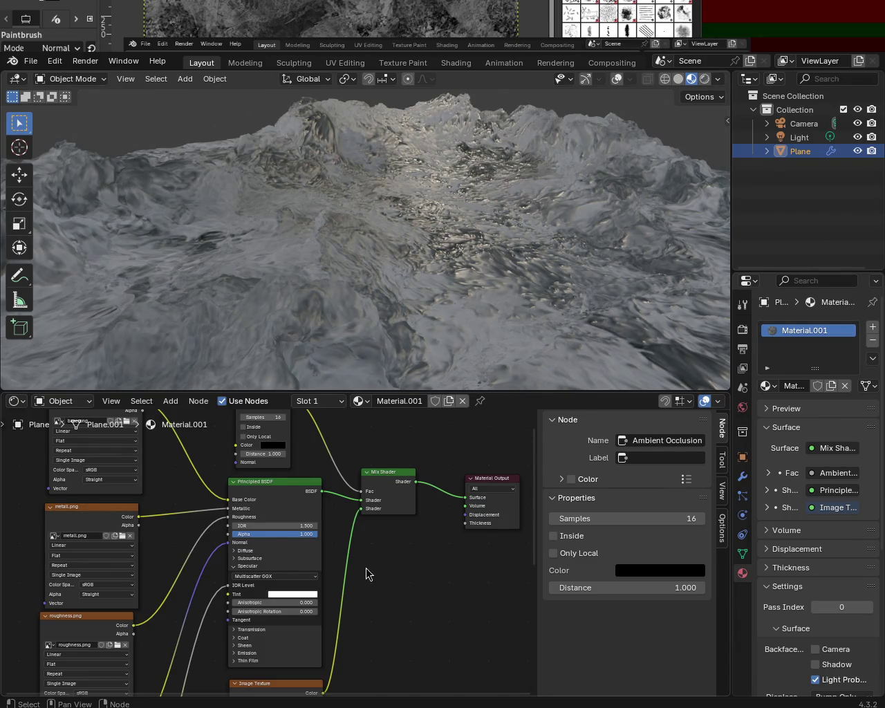
# Step: Turn the bottom node area into an Image Editor and put the terrain plane into Edit Mode
pyautogui.click(15, 401)
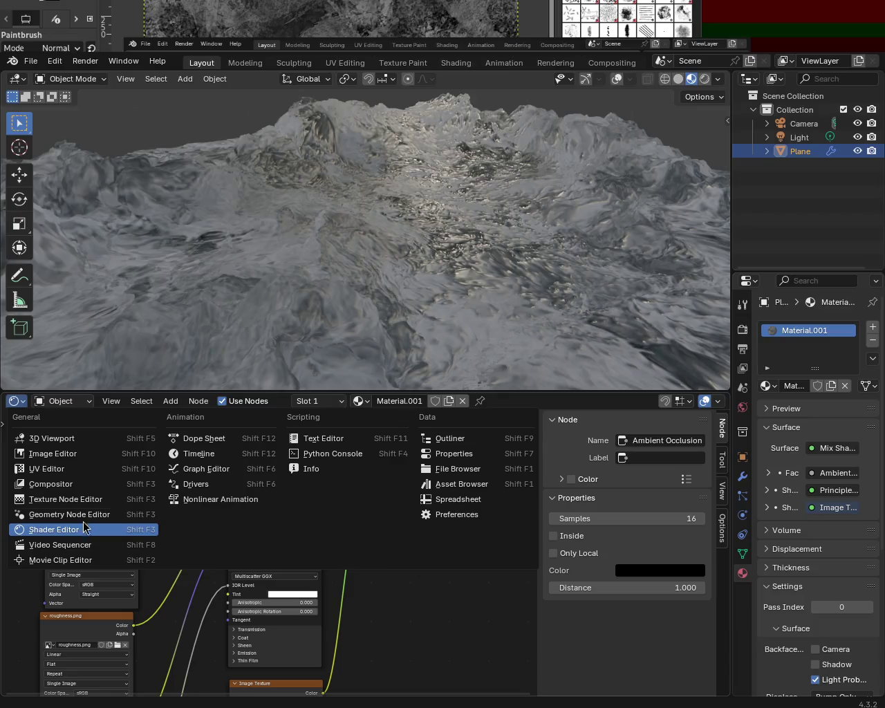
pyautogui.click(52, 454)
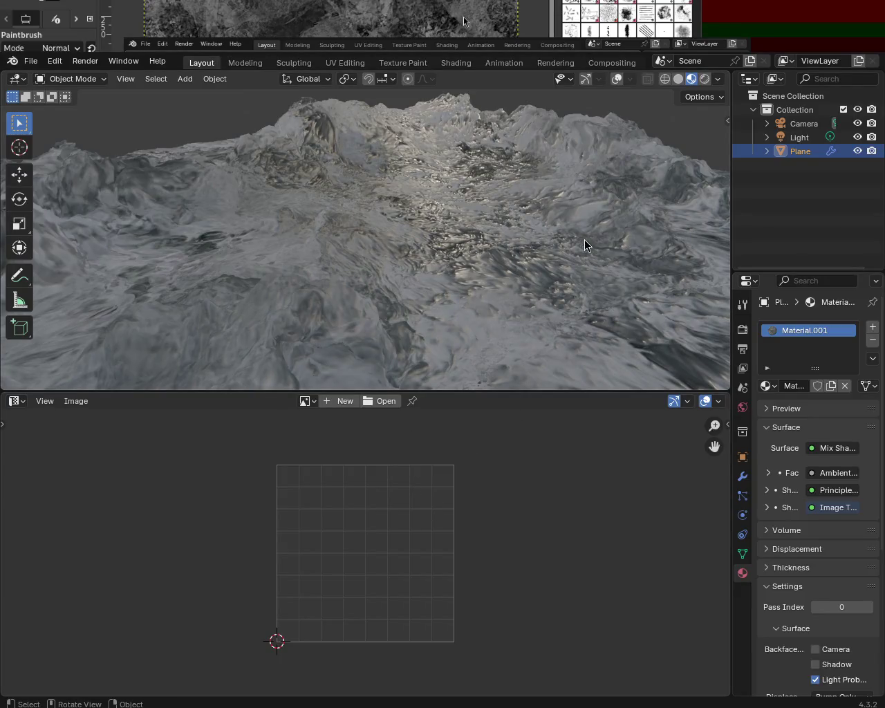
pyautogui.press('Tab')
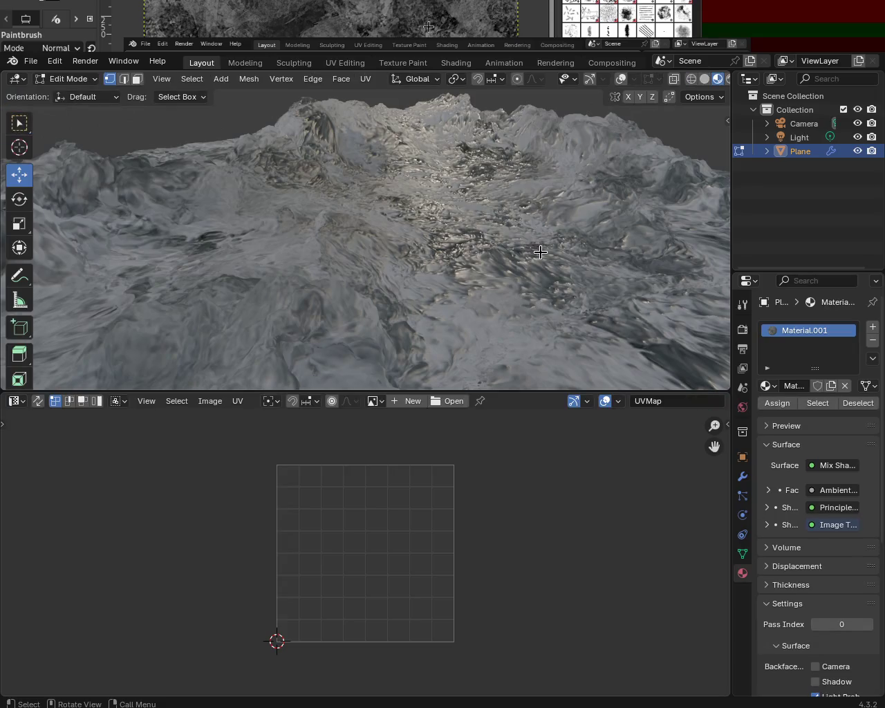
# Step: Orbit the terrain, re-enter Edit Mode, and turn on the viewport Overlays and Gizmos
pyautogui.press('Tab')
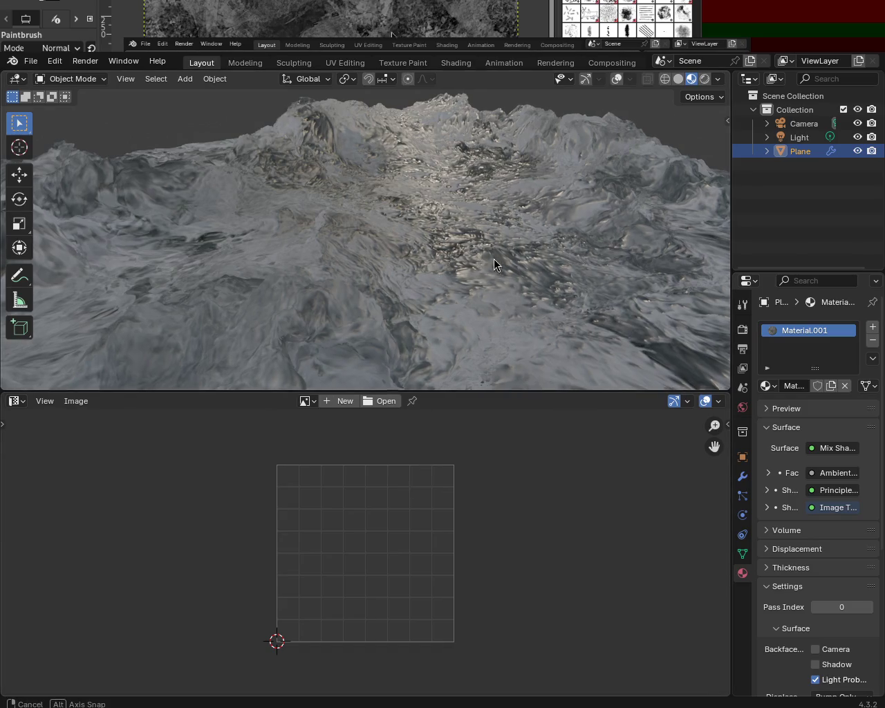
pyautogui.moveTo(488, 259); pyautogui.dragTo(538, 244, button='middle')
pyautogui.press('Tab')
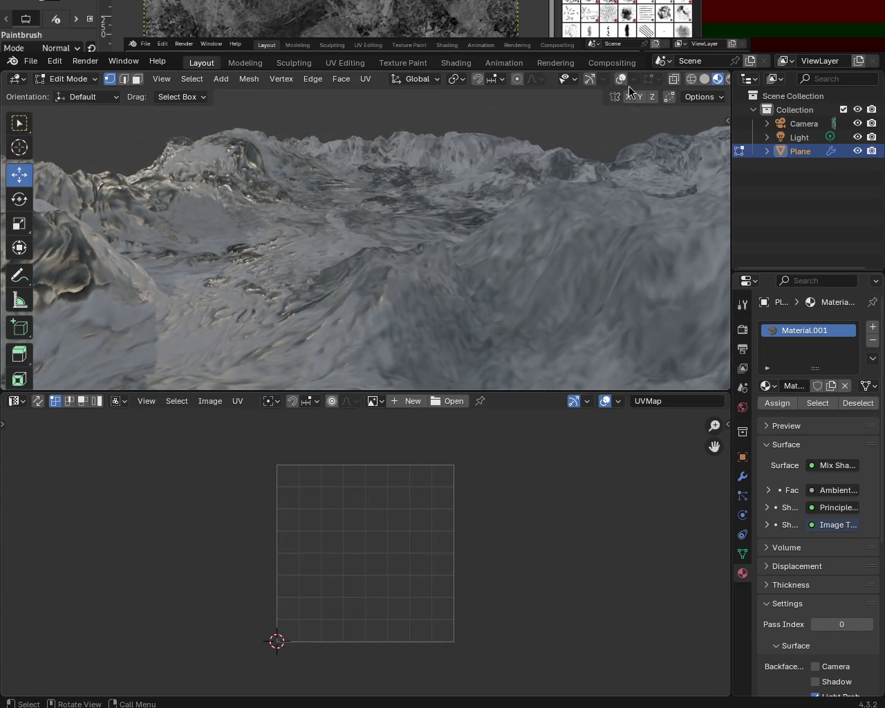
pyautogui.click(621, 79)
pyautogui.click(589, 79)
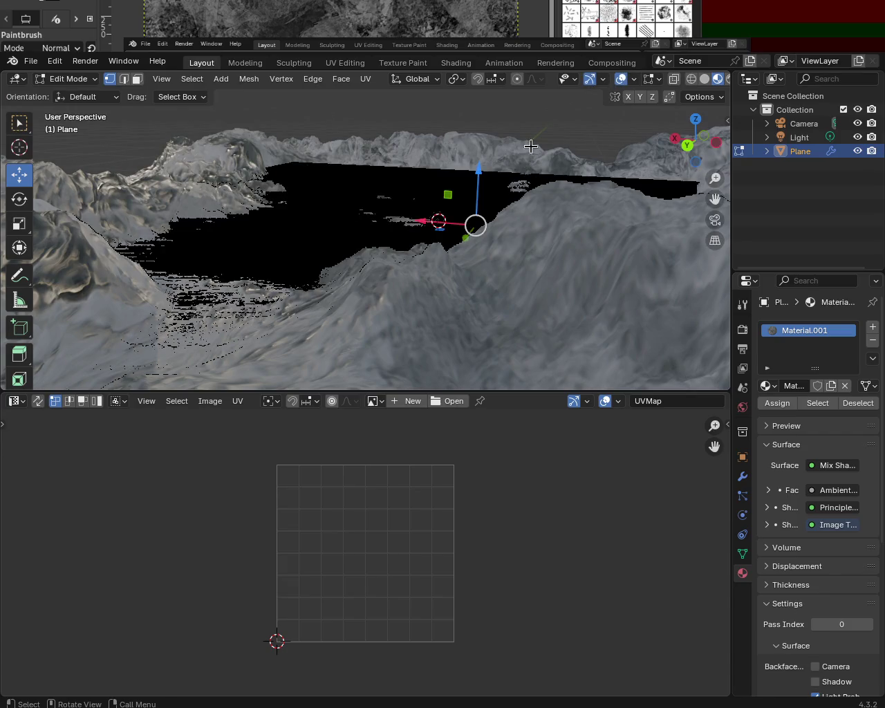
# Step: Select the entire terrain mesh with A and orbit over the selected plane
pyautogui.moveTo(512, 130)
pyautogui.mouseDown(button='middle')
pyautogui.moveTo(443, 228)
pyautogui.moveTo(347, 220)
pyautogui.mouseUp(button='middle')
pyautogui.press('Tab')
pyautogui.press('Tab')
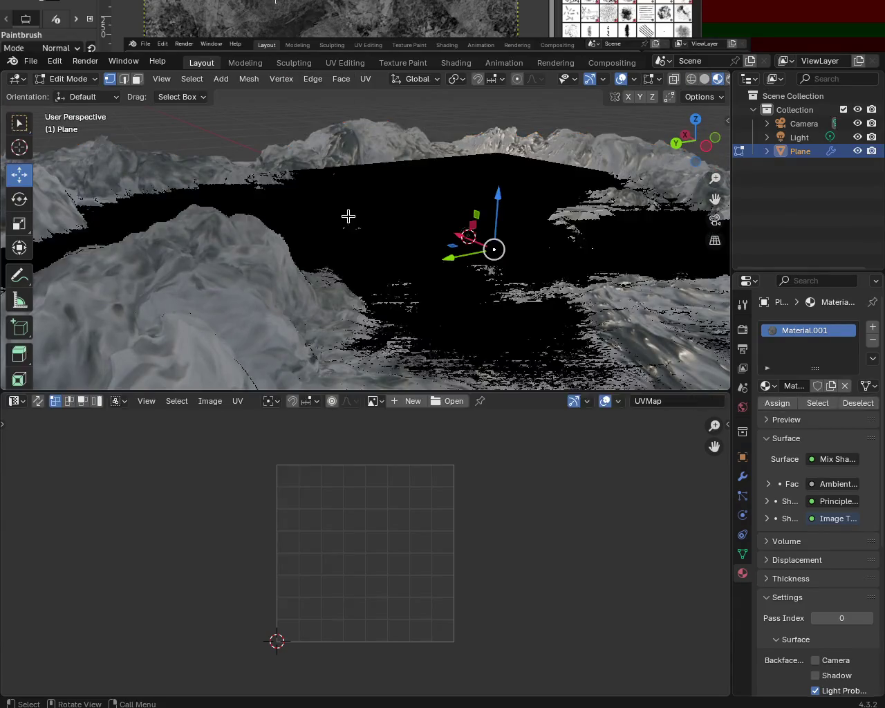
pyautogui.press('a')
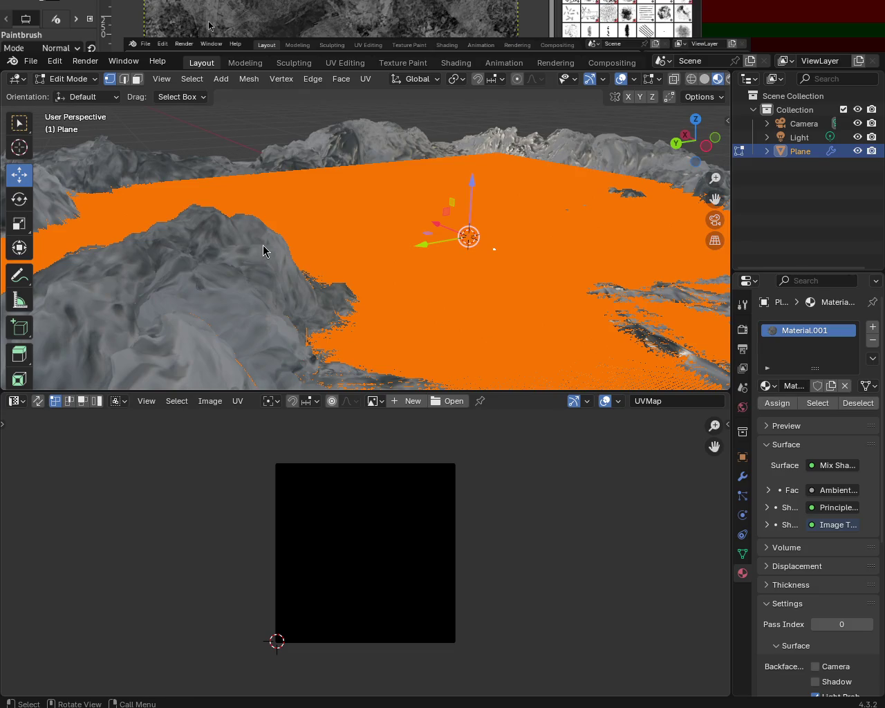
pyautogui.moveTo(428, 229)
pyautogui.mouseDown(button='middle')
pyautogui.moveTo(465, 210)
pyautogui.moveTo(529, 233)
pyautogui.moveTo(414, 213)
pyautogui.moveTo(352, 222)
pyautogui.moveTo(307, 211)
pyautogui.mouseUp(button='middle')
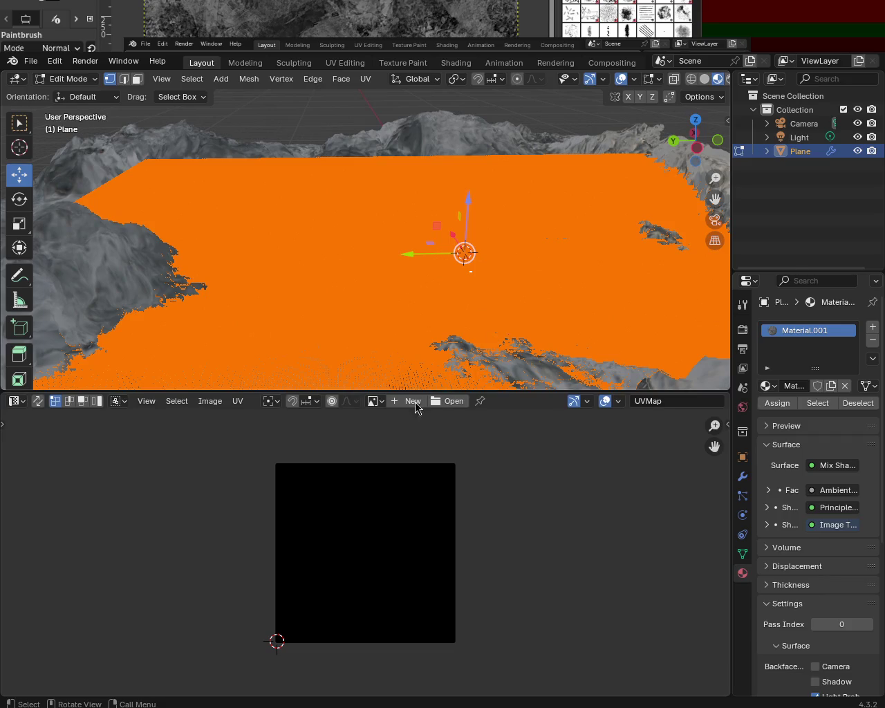
pyautogui.moveTo(456, 289)
pyautogui.mouseDown(button='middle')
pyautogui.moveTo(504, 300)
pyautogui.moveTo(546, 263)
pyautogui.moveTo(579, 274)
pyautogui.moveTo(500, 263)
pyautogui.moveTo(567, 274)
pyautogui.moveTo(520, 285)
pyautogui.moveTo(441, 265)
pyautogui.moveTo(391, 215)
pyautogui.moveTo(334, 269)
pyautogui.mouseUp(button='middle')
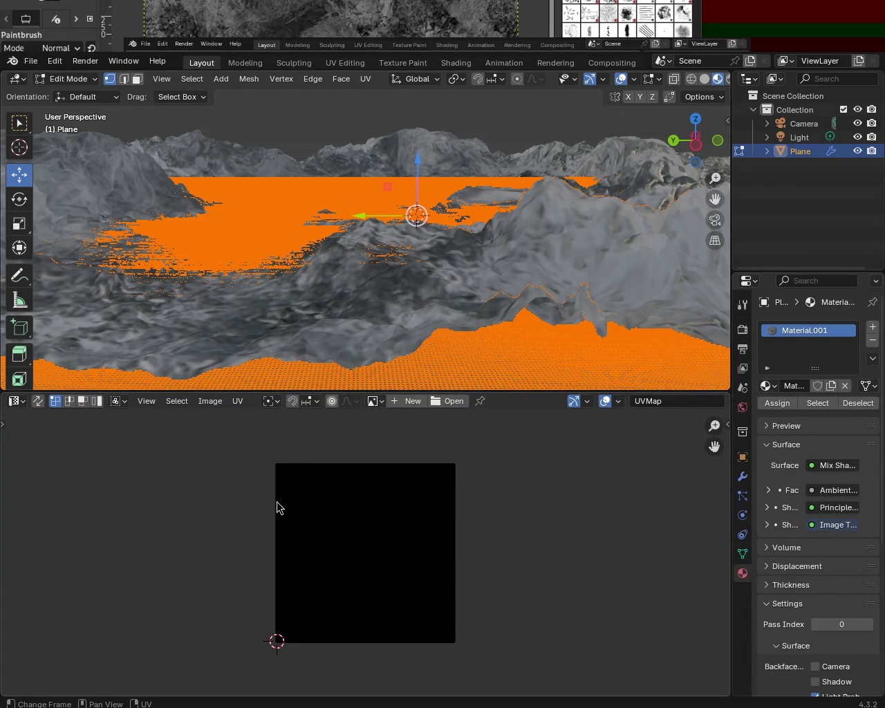
# Step: Select all UVs, scale them up about 13.86 times, and bring up the UV unwrap menu
pyautogui.press('a')
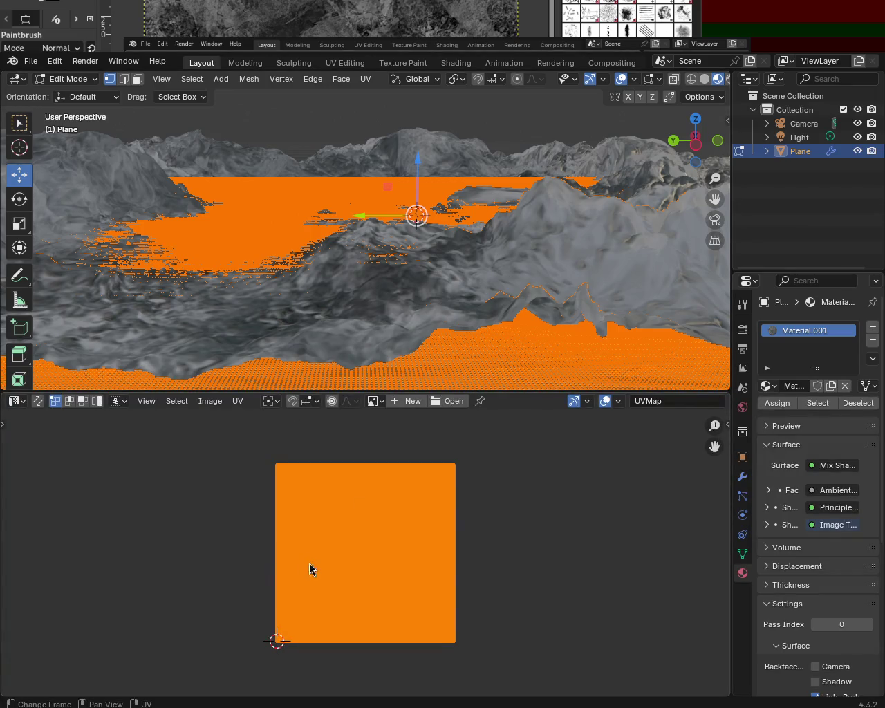
pyautogui.press('s')
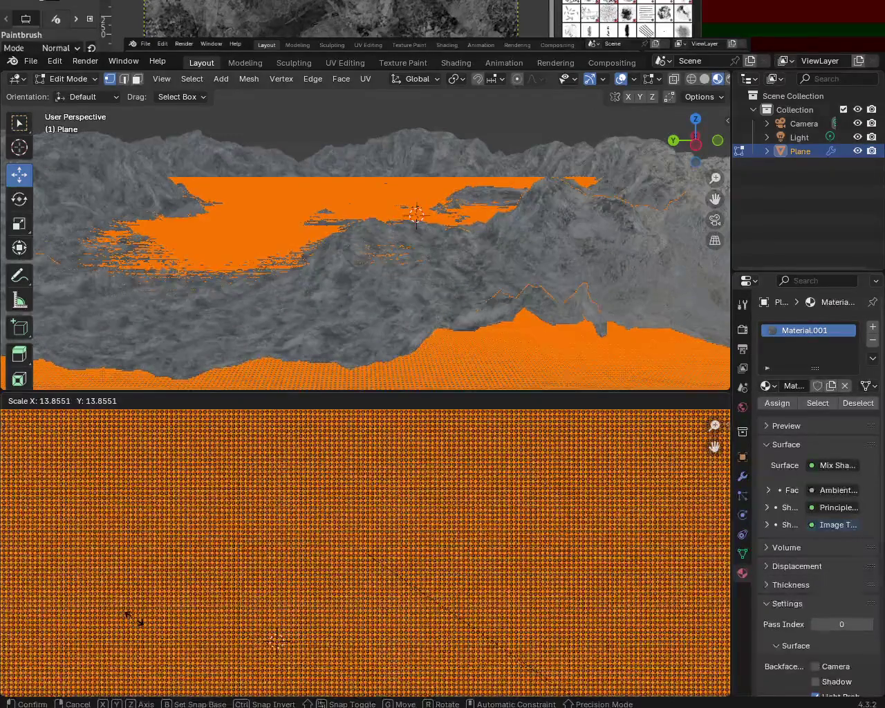
pyautogui.click(133, 619)
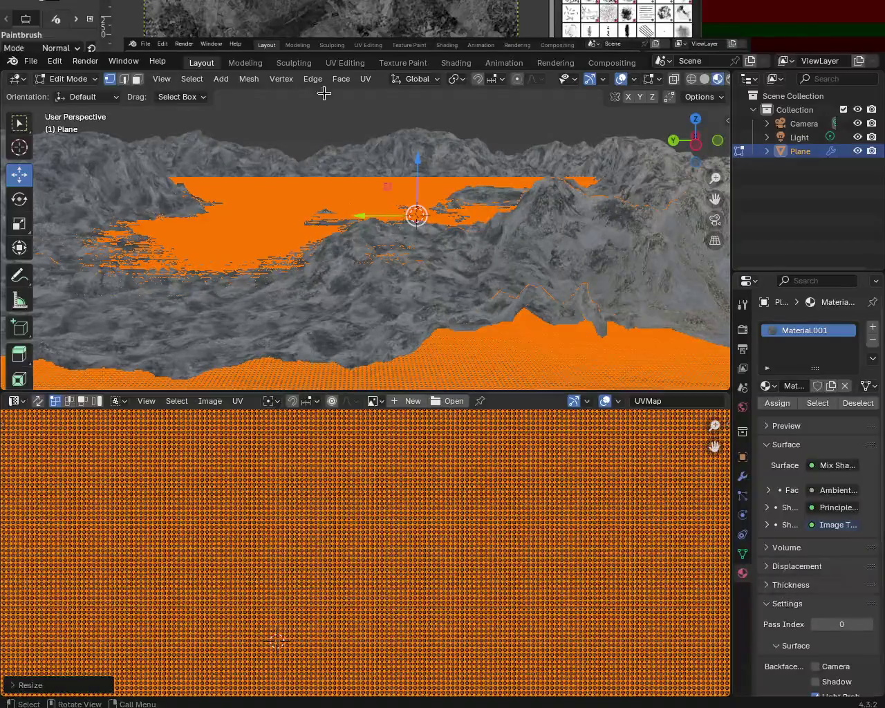
pyautogui.click(373, 81)
pyautogui.moveTo(391, 94)
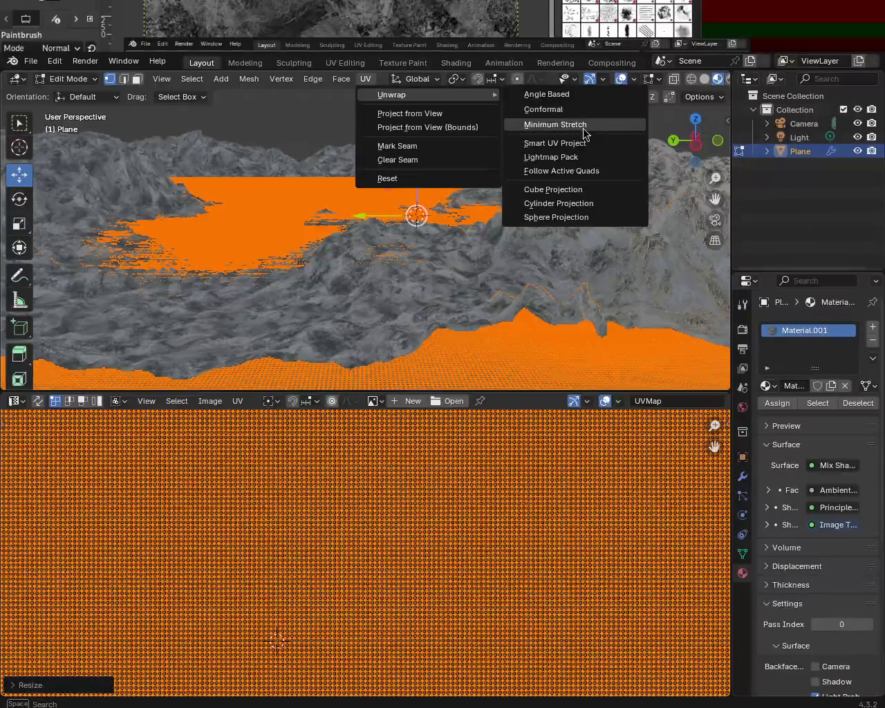
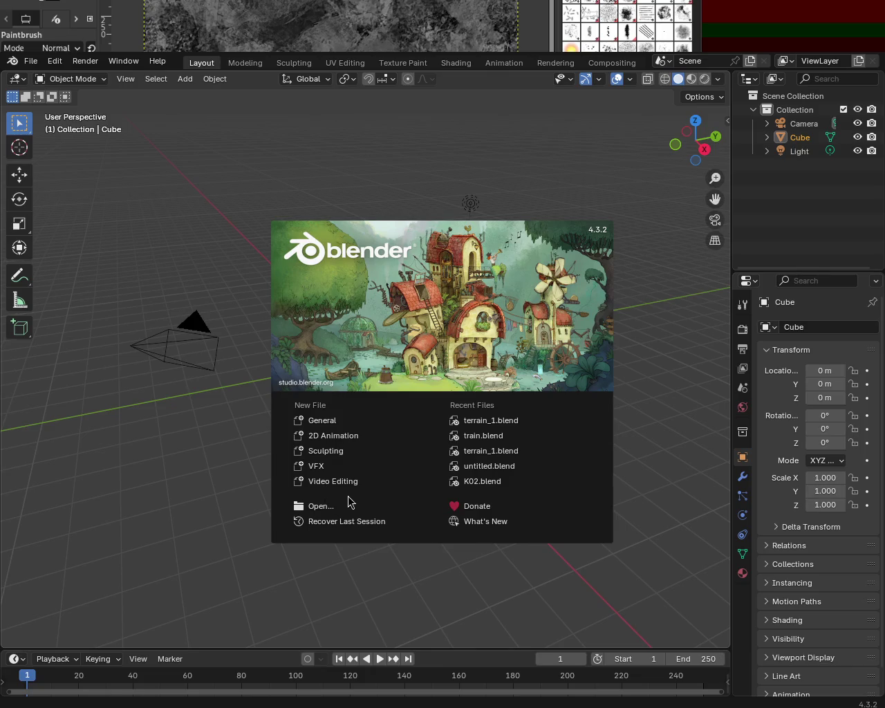
# Step: Dismiss the splash screen and open terrain_1.blend from the recent files list
pyautogui.click(479, 328)
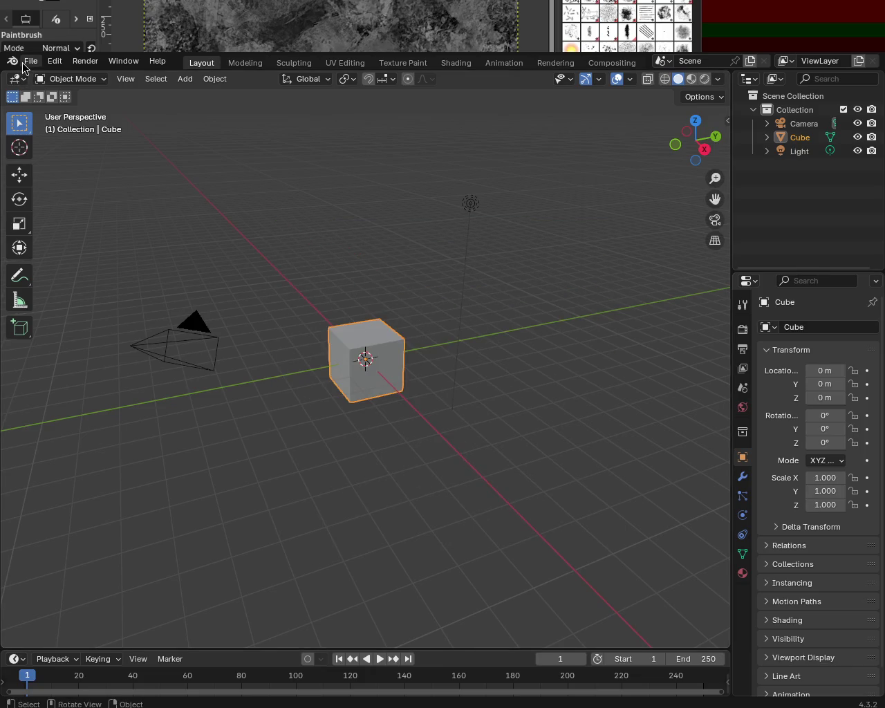
pyautogui.click(31, 61)
pyautogui.moveTo(64, 104)
pyautogui.click(264, 105)
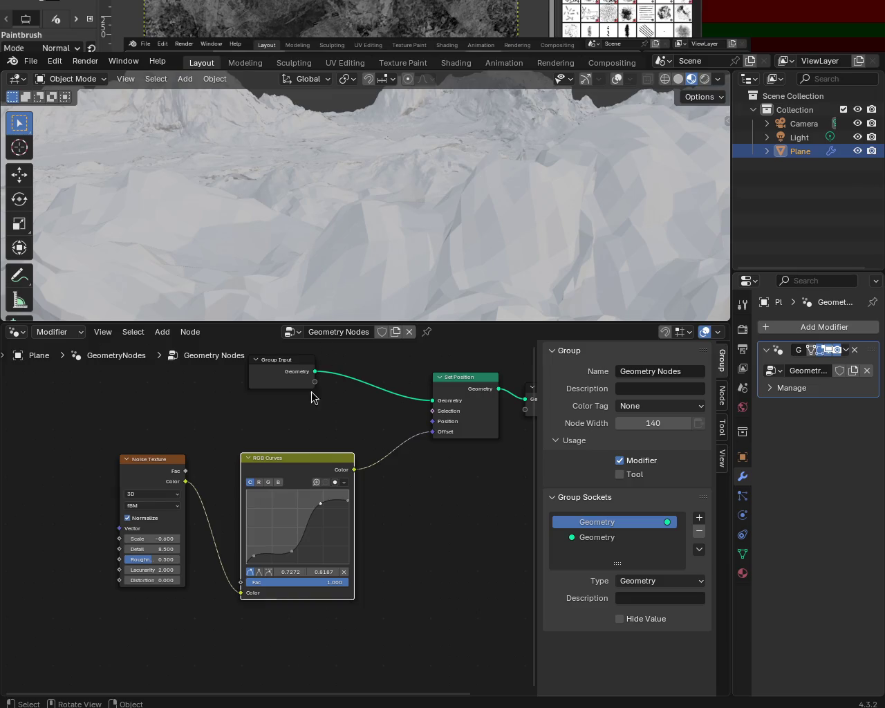
# Step: Orbit around the displaced mountain terrain from several sides, then enter Edit Mode on the plane
pyautogui.scroll(-5, 405, 168)
pyautogui.moveTo(365, 194)
pyautogui.mouseDown(button='middle')
pyautogui.moveTo(486, 249)
pyautogui.moveTo(446, 181)
pyautogui.moveTo(450, 162)
pyautogui.moveTo(563, 245)
pyautogui.moveTo(440, 233)
pyautogui.moveTo(448, 203)
pyautogui.moveTo(392, 158)
pyautogui.moveTo(256, 174)
pyautogui.moveTo(370, 214)
pyautogui.moveTo(269, 219)
pyautogui.moveTo(389, 233)
pyautogui.moveTo(390, 203)
pyautogui.moveTo(381, 217)
pyautogui.mouseUp(button='middle')
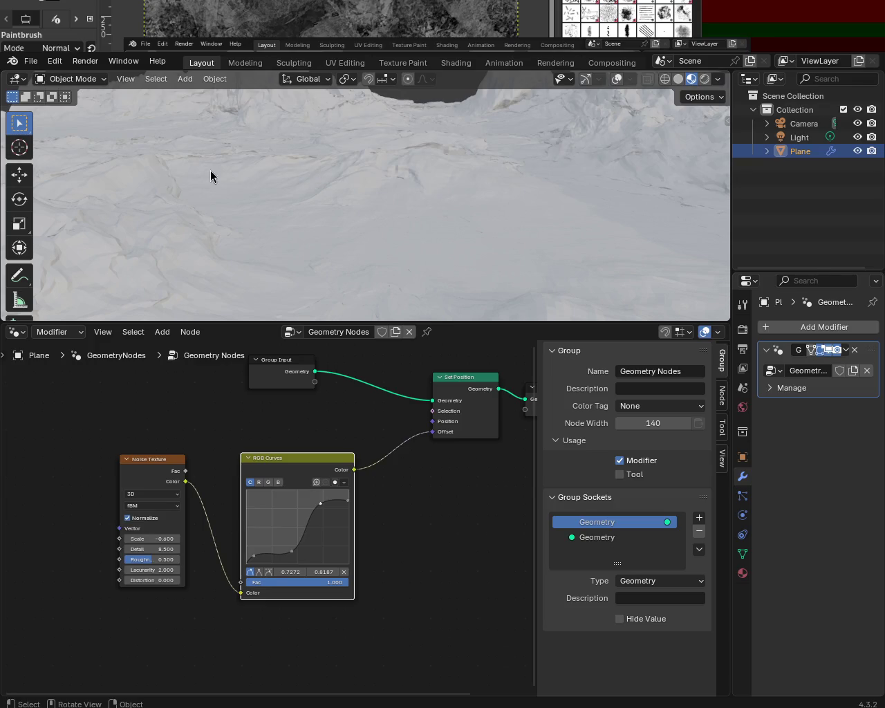
pyautogui.moveTo(463, 270)
pyautogui.mouseDown(button='middle')
pyautogui.moveTo(492, 230)
pyautogui.moveTo(429, 244)
pyautogui.moveTo(454, 206)
pyautogui.moveTo(535, 196)
pyautogui.moveTo(494, 202)
pyautogui.moveTo(480, 221)
pyautogui.moveTo(567, 219)
pyautogui.moveTo(322, 195)
pyautogui.mouseUp(button='middle')
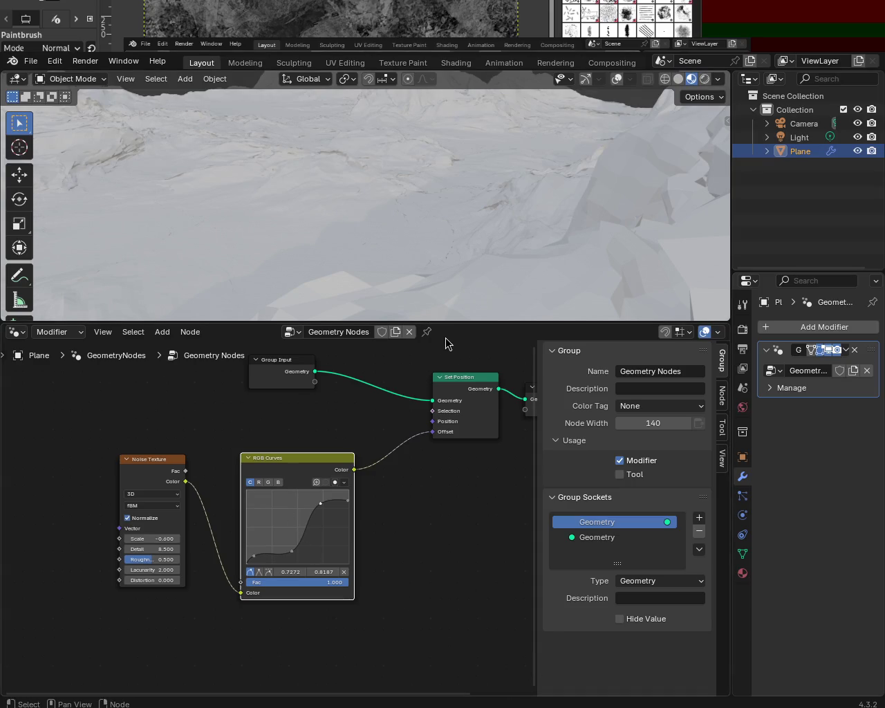
pyautogui.moveTo(433, 252)
pyautogui.mouseDown(button='middle')
pyautogui.moveTo(394, 203)
pyautogui.moveTo(587, 245)
pyautogui.moveTo(588, 223)
pyautogui.moveTo(512, 220)
pyautogui.mouseUp(button='middle')
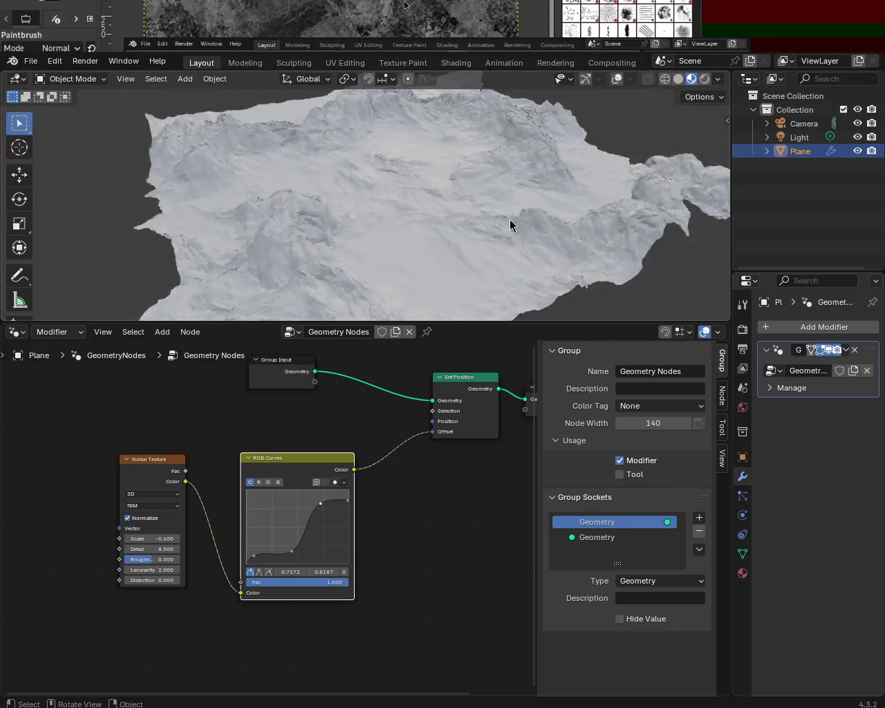
pyautogui.moveTo(444, 205)
pyautogui.mouseDown(button='middle')
pyautogui.moveTo(473, 190)
pyautogui.moveTo(449, 204)
pyautogui.mouseUp(button='middle')
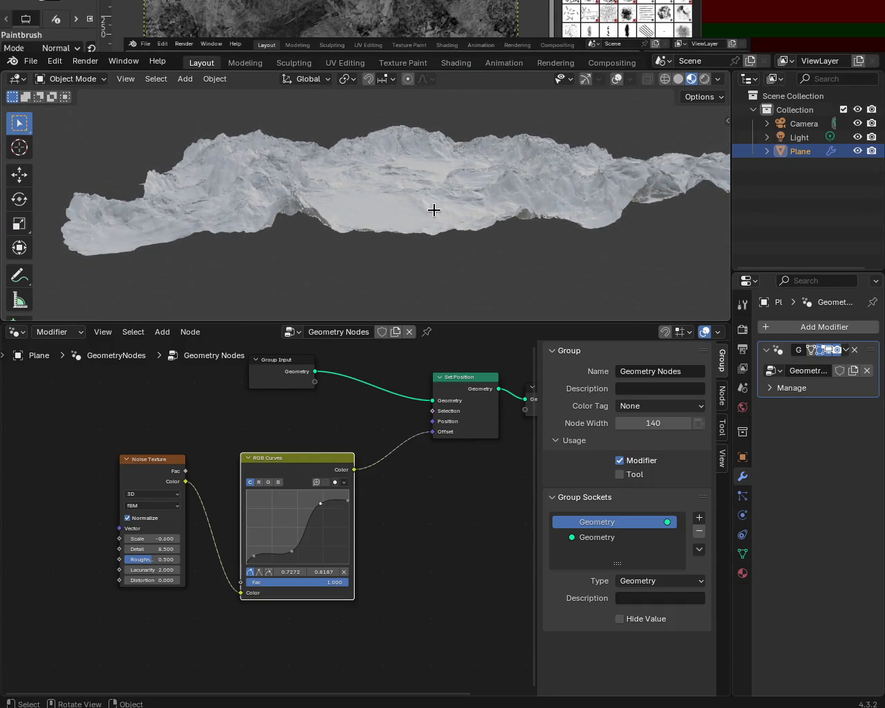
pyautogui.press('Tab')
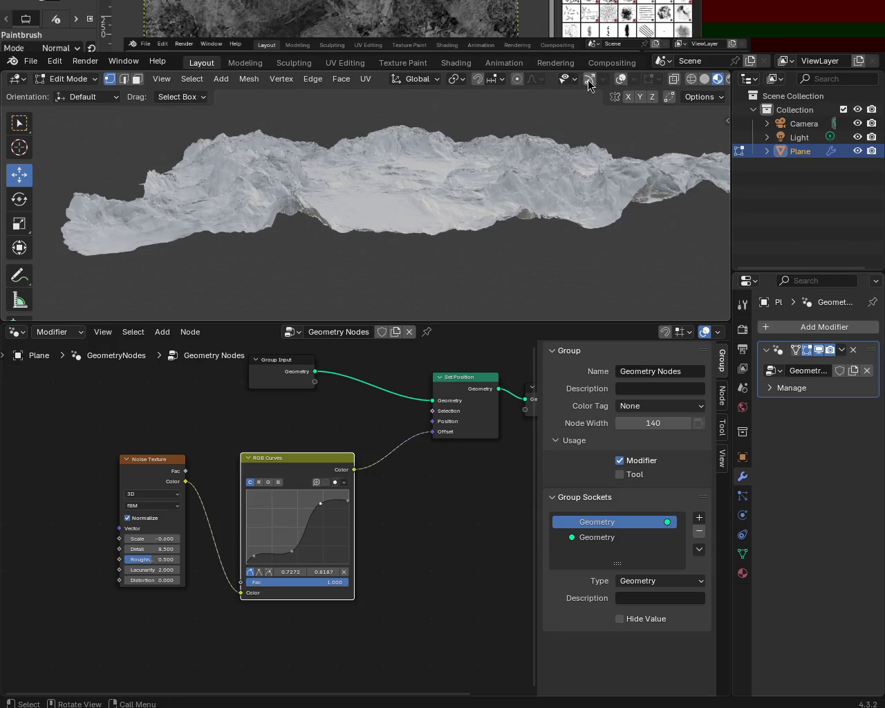
# Step: Turn on overlays, inspect the flat edit plane under the terrain, and open the Geometry Nodes modifier menu
pyautogui.click(620, 79)
pyautogui.click(619, 81)
pyautogui.moveTo(517, 234)
pyautogui.mouseDown(button='middle')
pyautogui.moveTo(494, 304)
pyautogui.moveTo(489, 239)
pyautogui.moveTo(498, 200)
pyautogui.moveTo(512, 194)
pyautogui.moveTo(533, 249)
pyautogui.moveTo(474, 258)
pyautogui.moveTo(461, 241)
pyautogui.moveTo(480, 210)
pyautogui.moveTo(496, 204)
pyautogui.moveTo(523, 221)
pyautogui.mouseUp(button='middle')
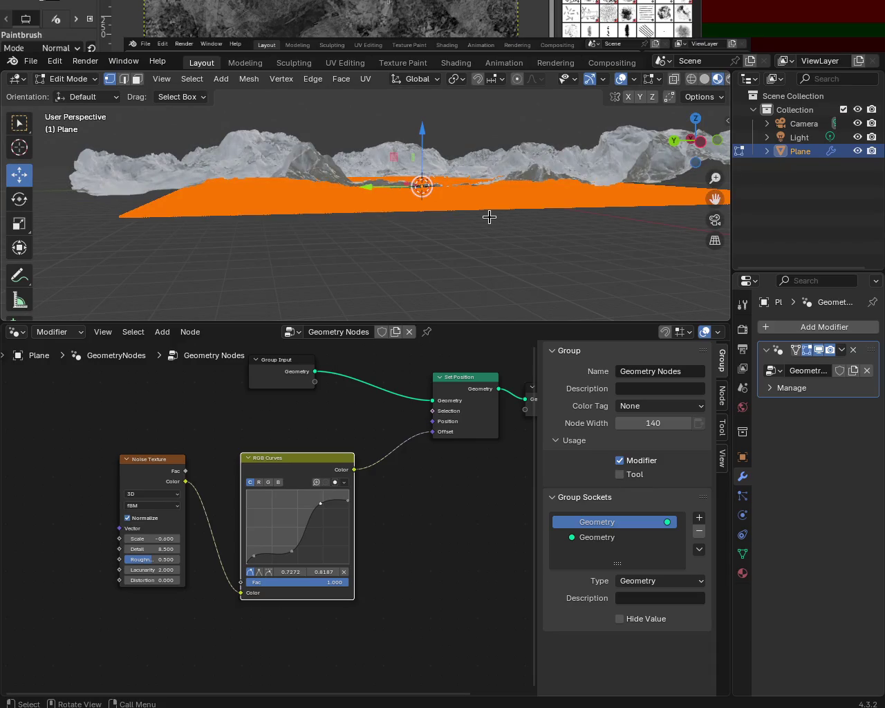
pyautogui.moveTo(461, 212); pyautogui.dragTo(439, 224, button='middle')
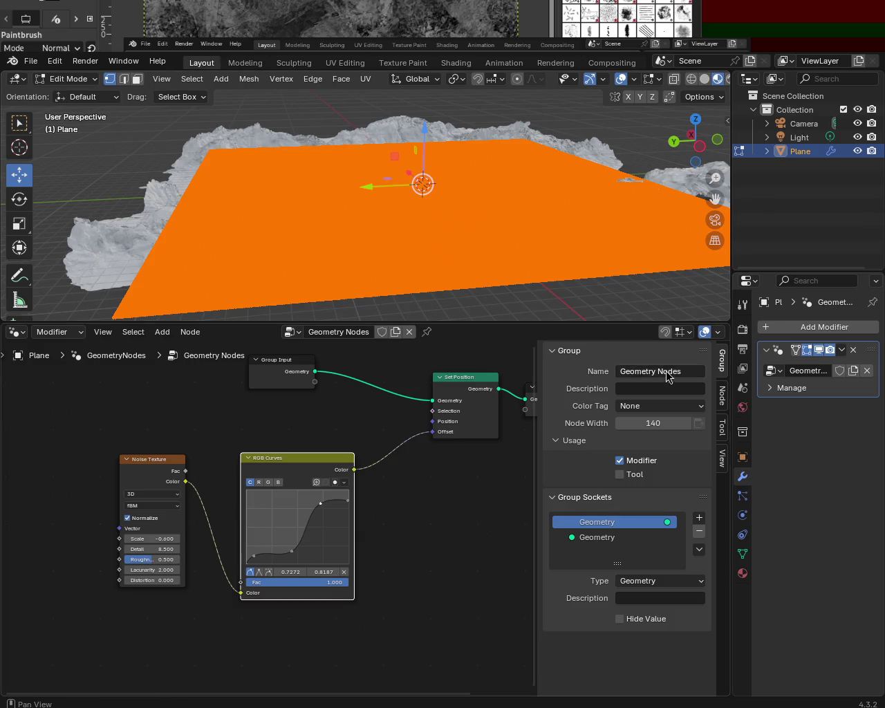
pyautogui.moveTo(484, 221)
pyautogui.mouseDown(button='middle')
pyautogui.moveTo(460, 246)
pyautogui.moveTo(488, 227)
pyautogui.mouseUp(button='middle')
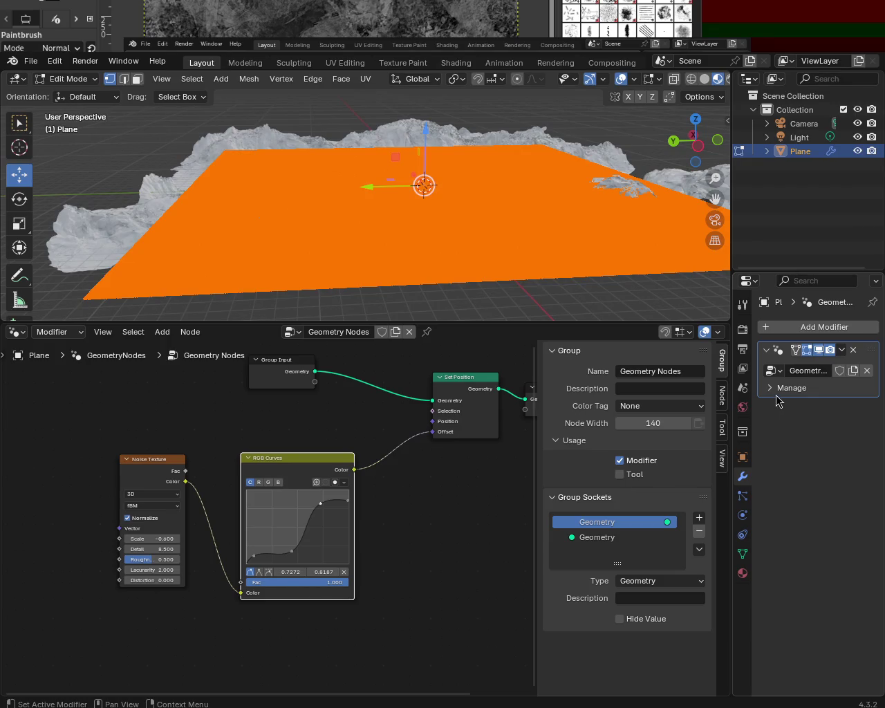
pyautogui.moveTo(567, 201)
pyautogui.mouseDown(button='middle')
pyautogui.moveTo(518, 207)
pyautogui.moveTo(650, 254)
pyautogui.mouseUp(button='middle')
pyautogui.click(841, 350)
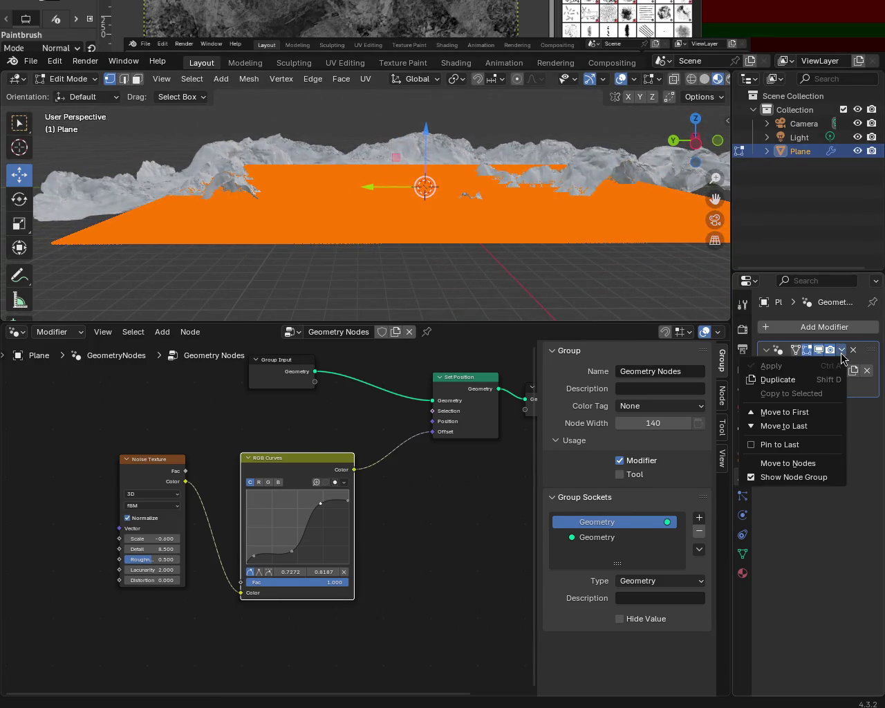
# Step: Apply the Geometry Nodes modifier in Object Mode, then re-enter Edit Mode on the displaced mesh
pyautogui.press('Tab')
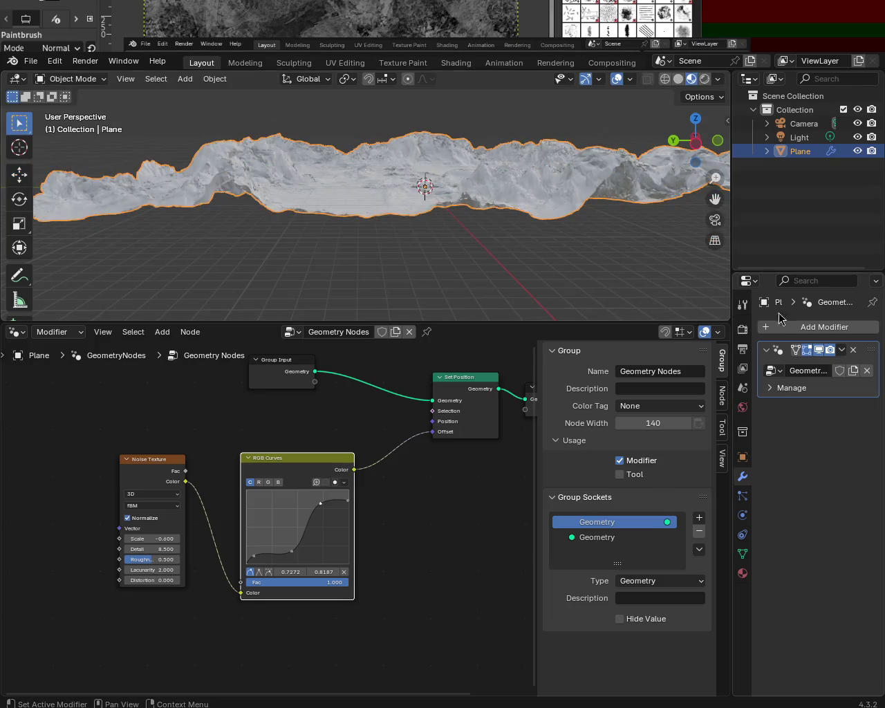
pyautogui.click(842, 350)
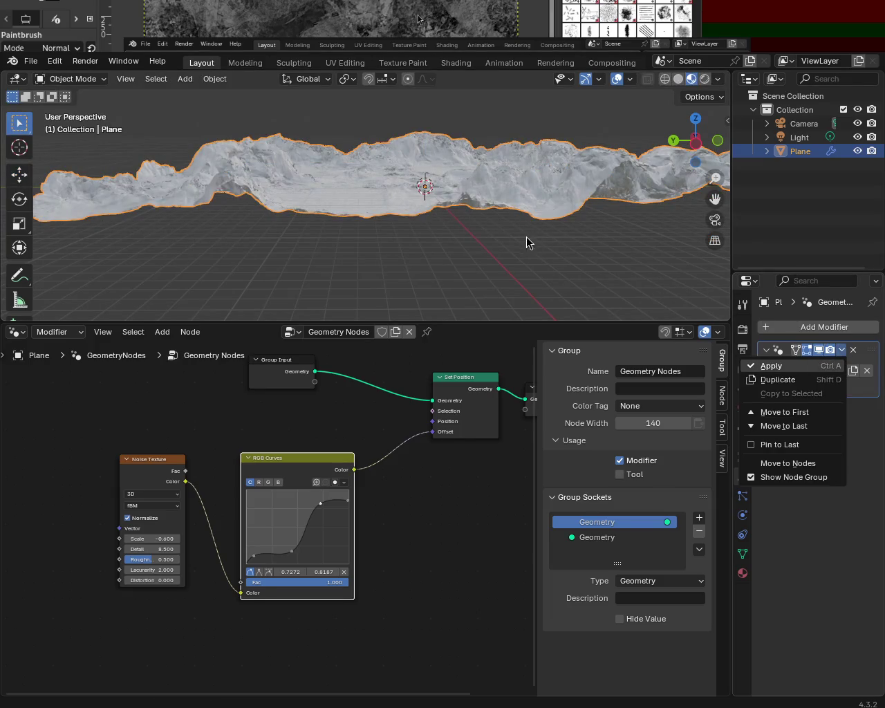
pyautogui.press('Return')
pyautogui.moveTo(521, 235)
pyautogui.mouseDown(button='middle')
pyautogui.moveTo(490, 235)
pyautogui.moveTo(433, 191)
pyautogui.moveTo(435, 165)
pyautogui.moveTo(441, 218)
pyautogui.moveTo(470, 231)
pyautogui.mouseUp(button='middle')
pyautogui.press('Tab')
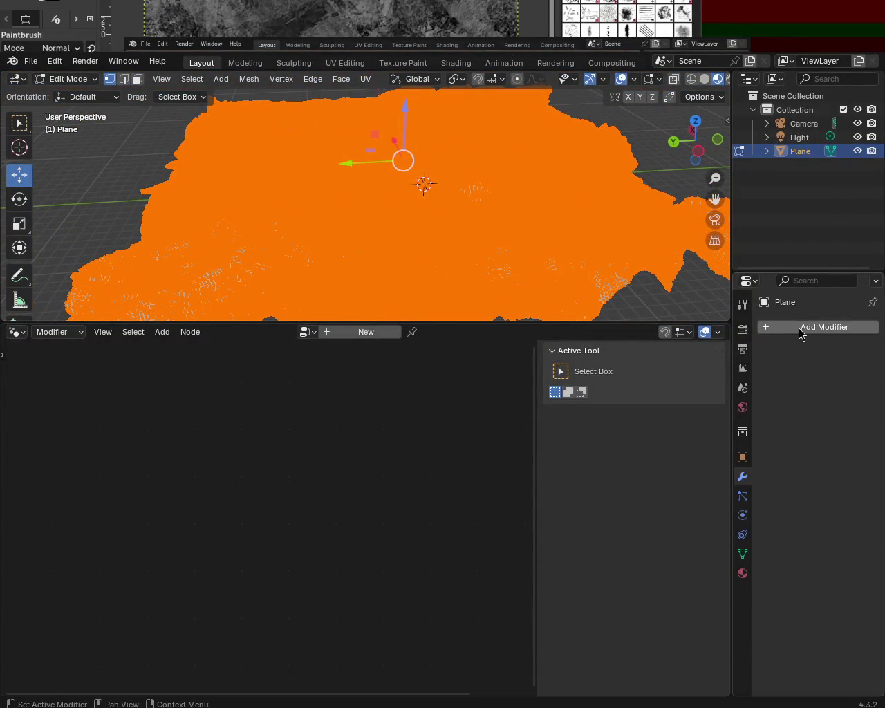
pyautogui.click(801, 334)
# Step: Merge the terrain's vertices by distance, removing 54536 vertices, and raise the merge distance
pyautogui.click(771, 333)
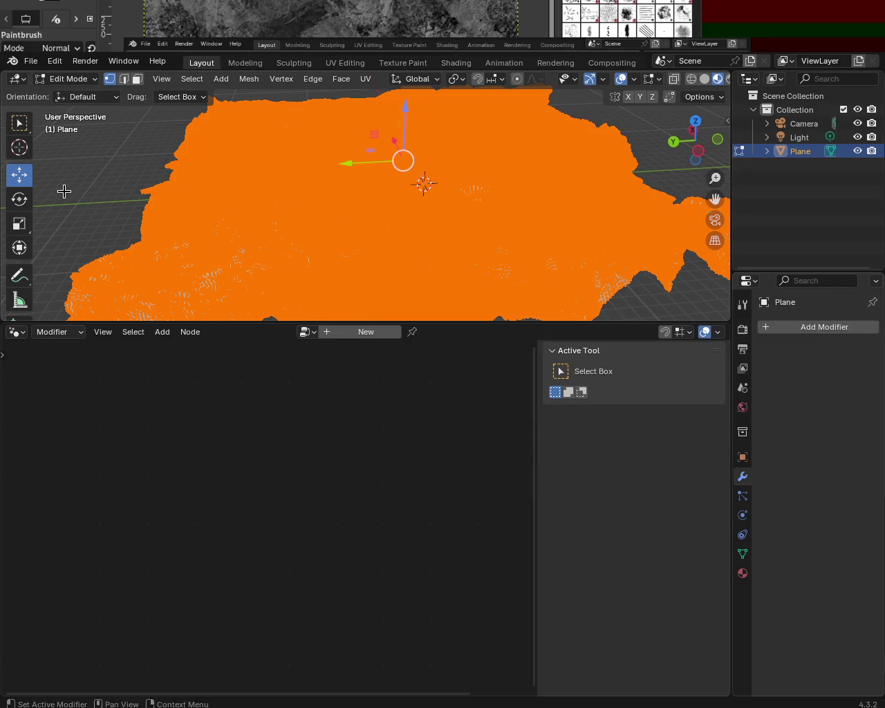
pyautogui.press('m')
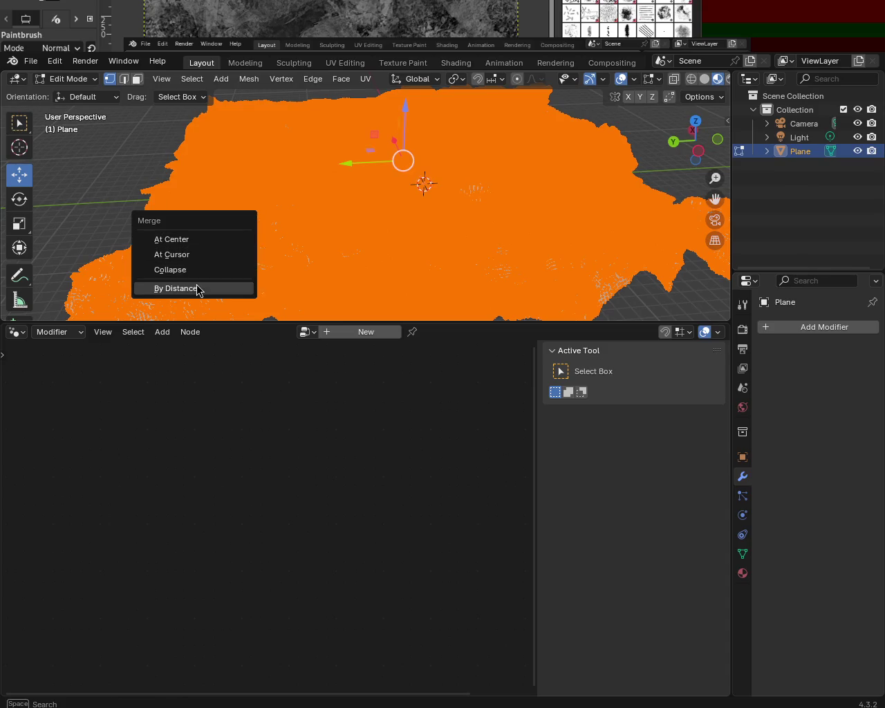
pyautogui.press('Return')
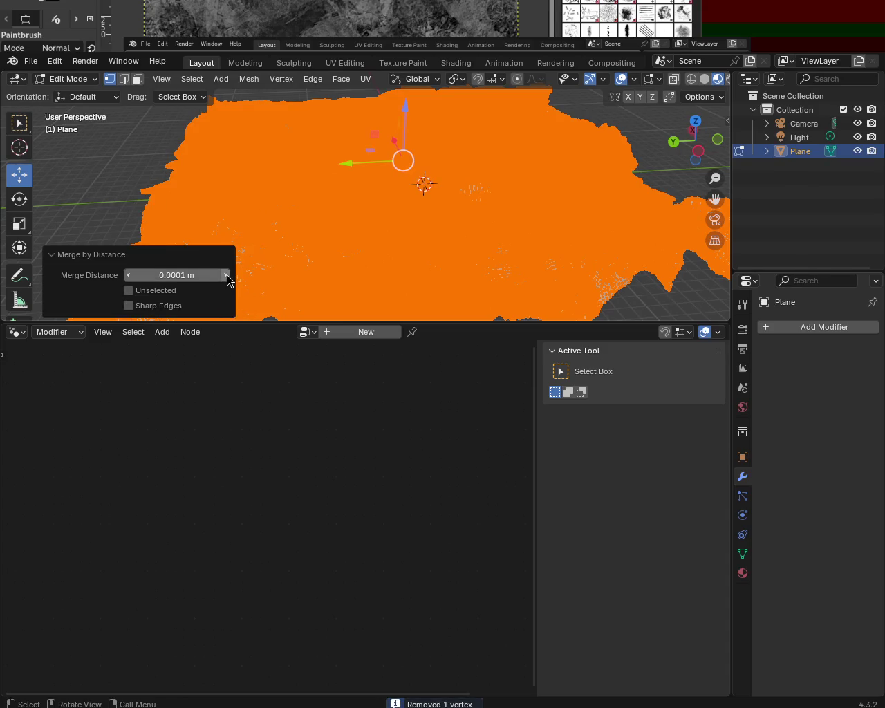
pyautogui.click(490, 235)
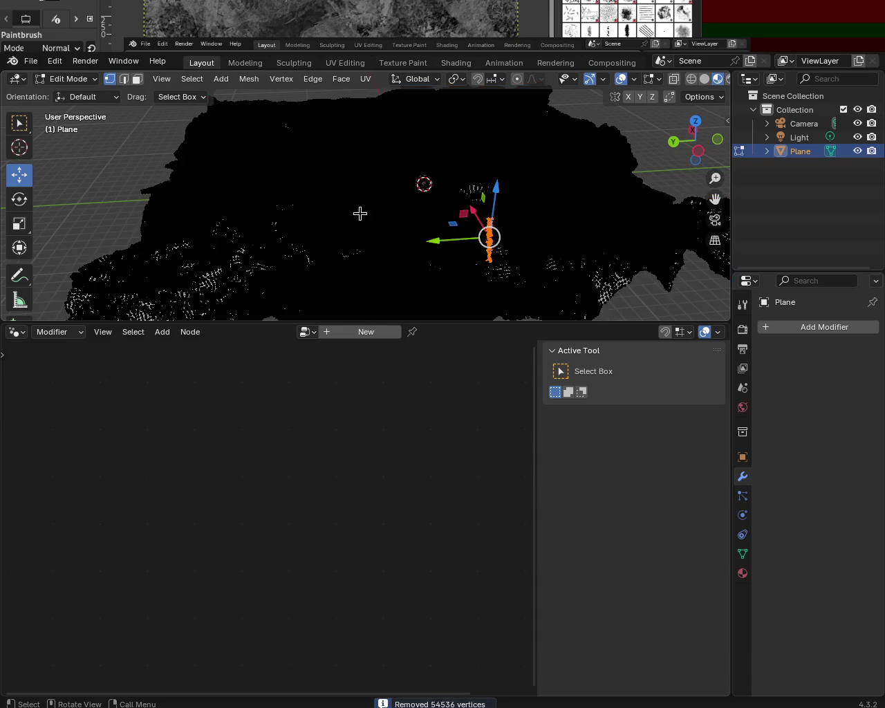
pyautogui.scroll(5, 439, 208)
pyautogui.scroll(3, 439, 208)
pyautogui.scroll(3, 435, 209)
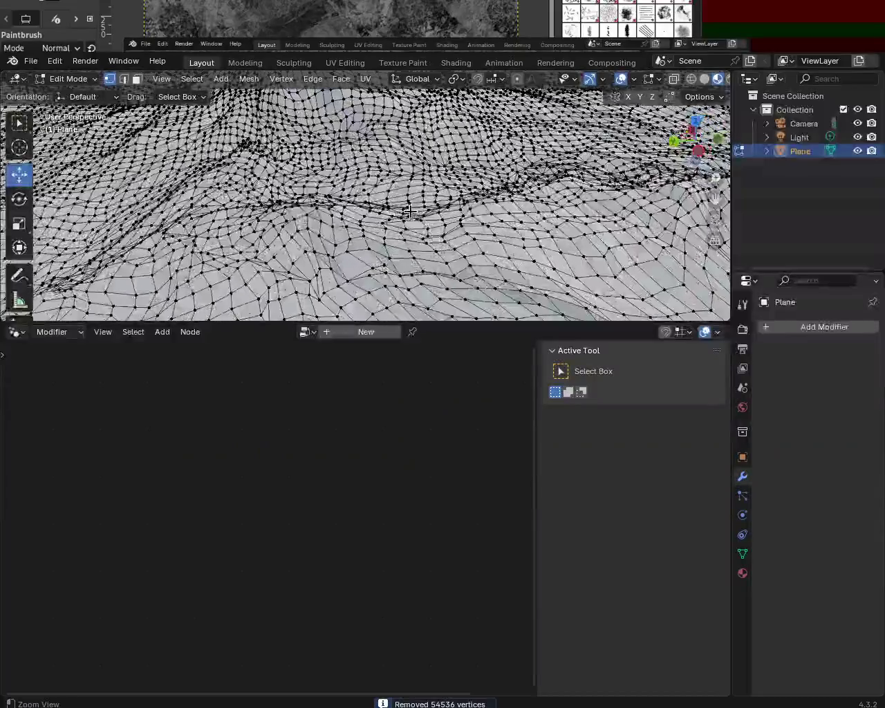
# Step: Select the whole terrain mesh and merge it by distance again
pyautogui.press('a')
pyautogui.press('m')
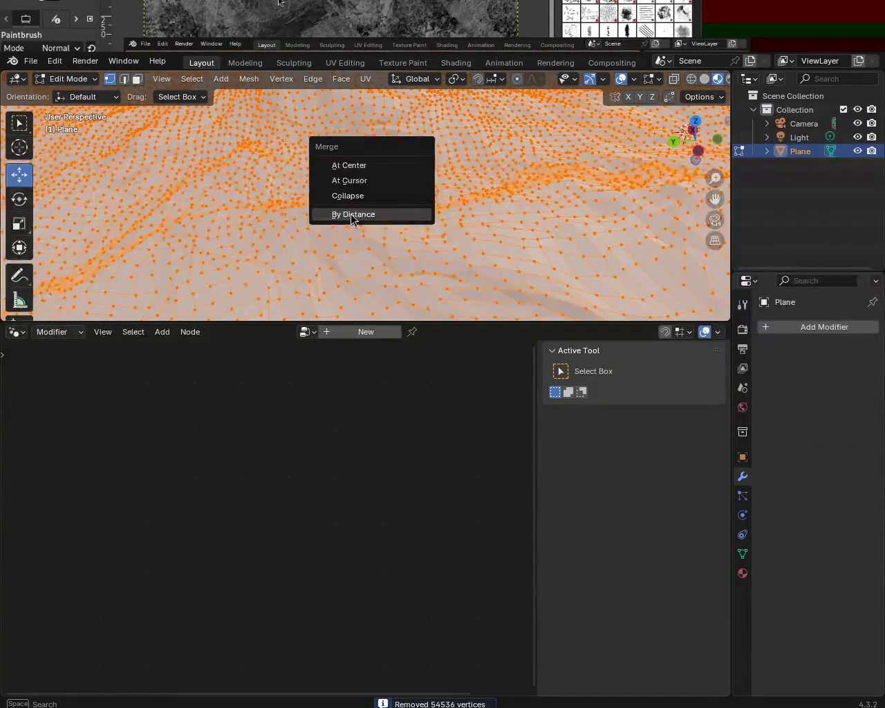
pyautogui.press('Return')
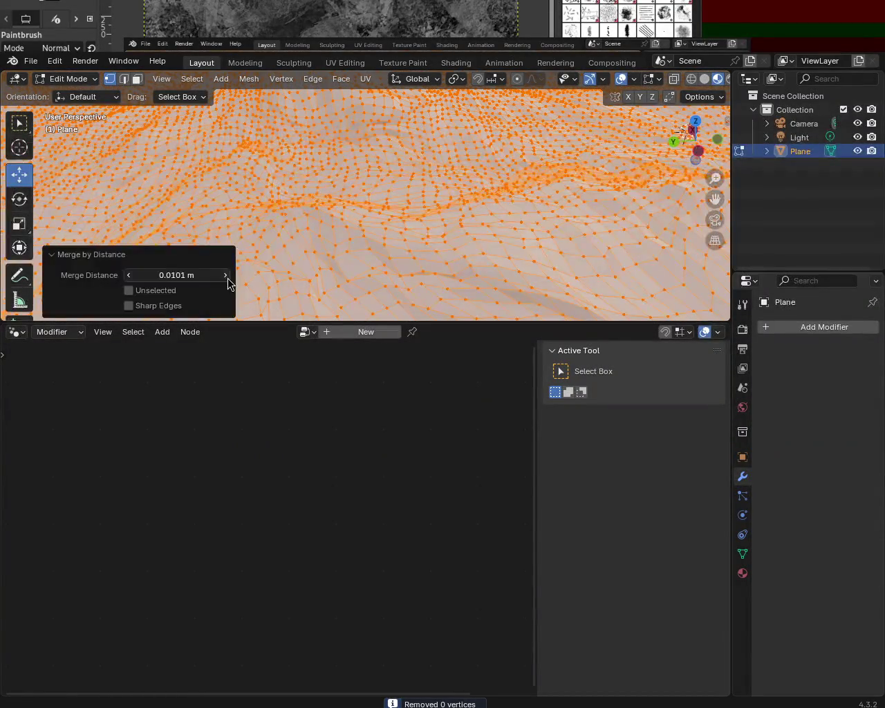
# Step: Settle the merge distance at 0.02 m, removing 119848 vertices, and view the result in solid shading
pyautogui.click(226, 277)
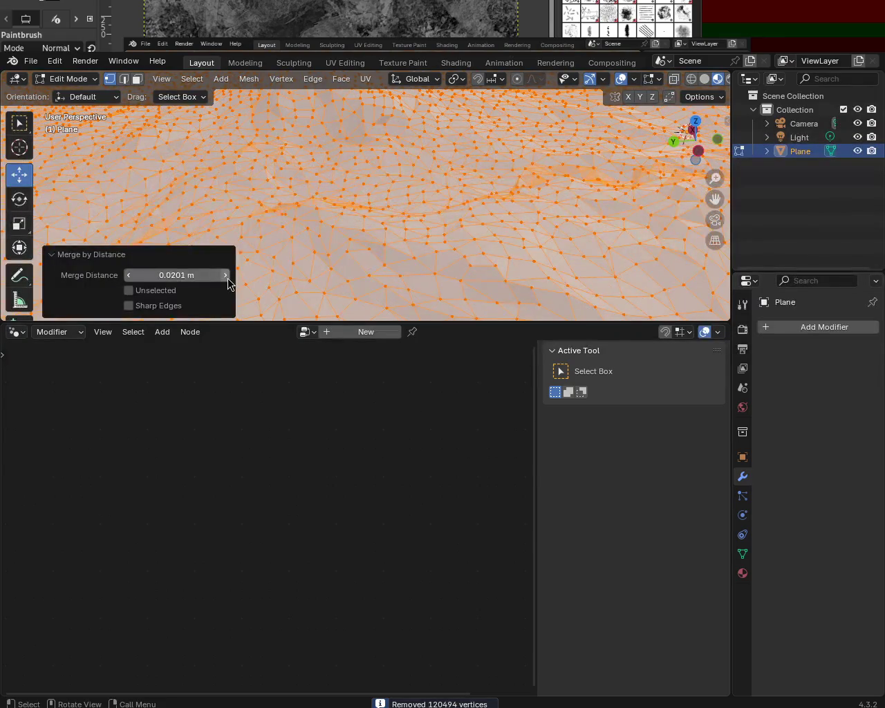
pyautogui.click(129, 277)
pyautogui.click(129, 277)
pyautogui.click(129, 277)
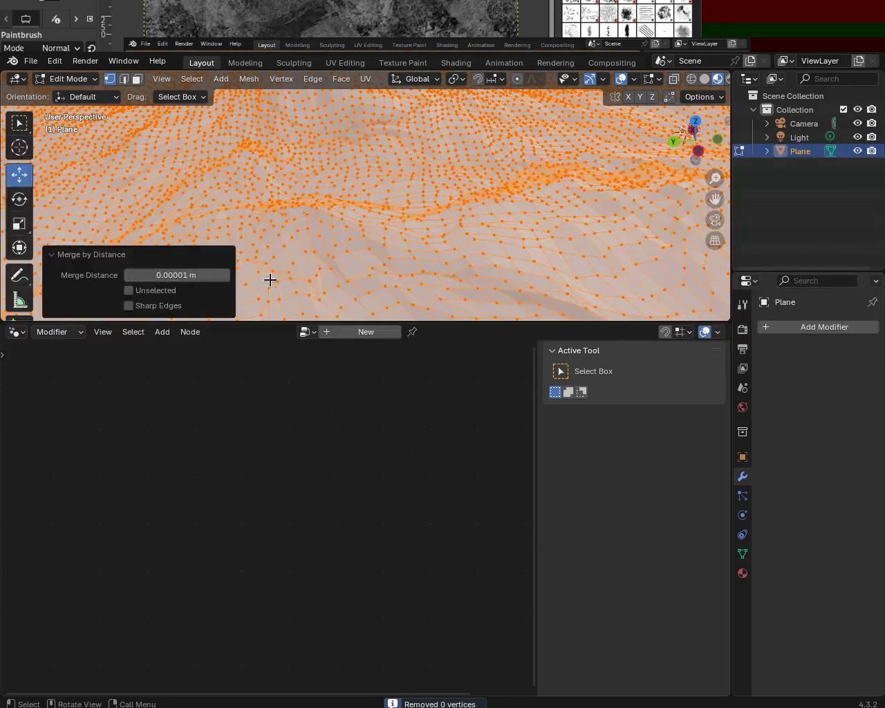
pyautogui.click(226, 276)
pyautogui.click(217, 275)
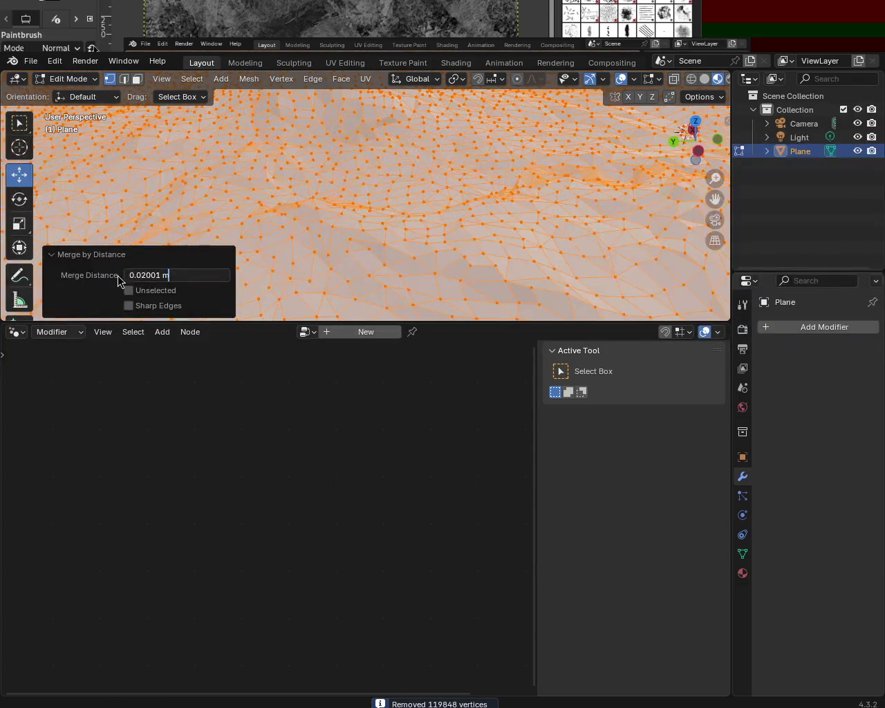
pyautogui.press('Return')
pyautogui.click(128, 277)
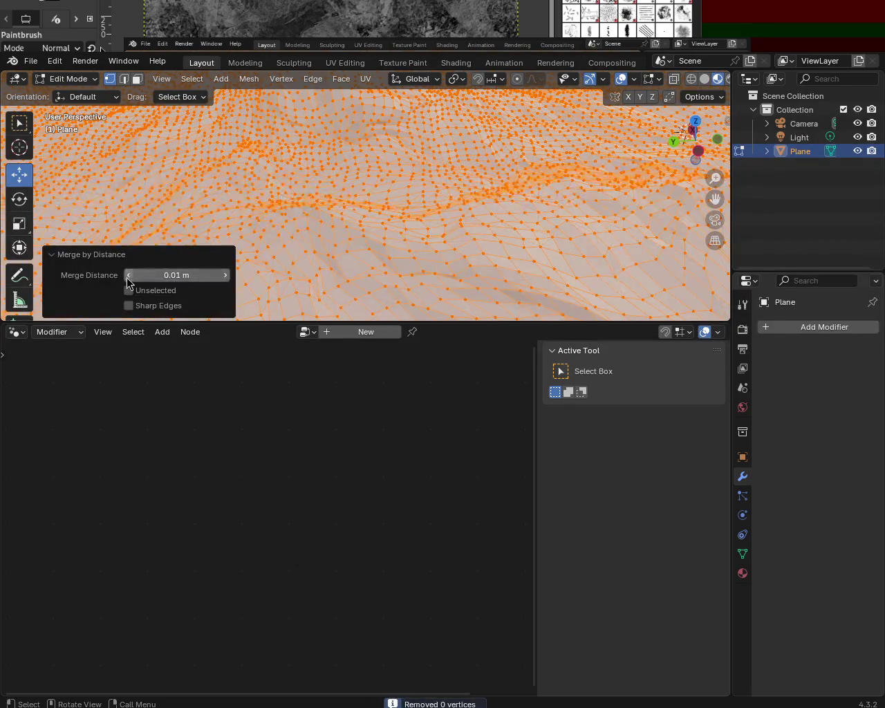
pyautogui.click(226, 276)
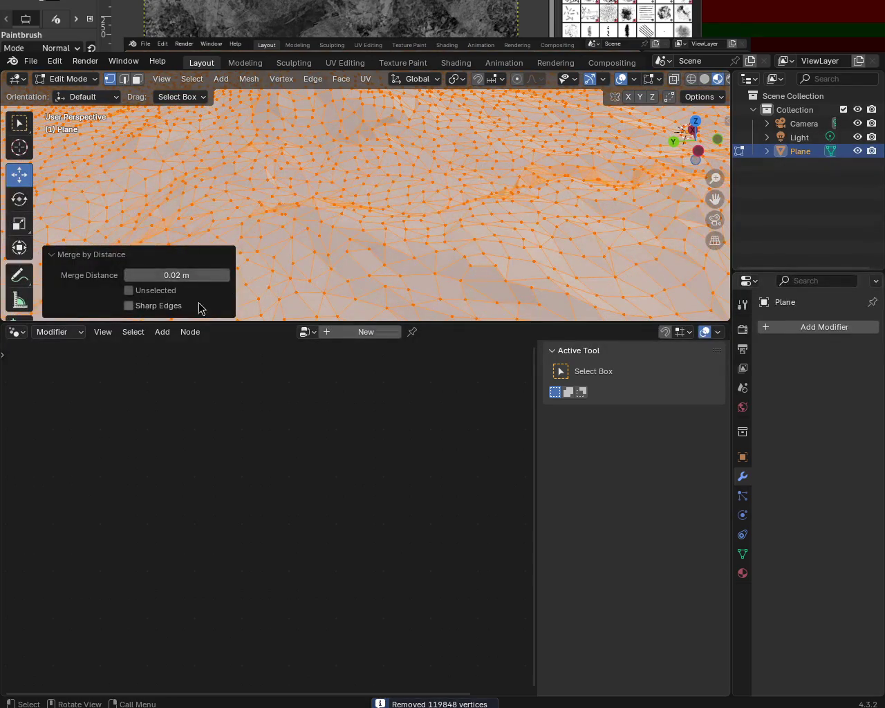
pyautogui.moveTo(477, 166); pyautogui.dragTo(480, 229)
pyautogui.moveTo(480, 229)
pyautogui.keyDown('ctrl'); pyautogui.mouseDown(button='middle')
pyautogui.moveTo(458, 250)
pyautogui.moveTo(544, 152)
pyautogui.mouseUp(button='middle'); pyautogui.keyUp('ctrl')
pyautogui.click(706, 78)
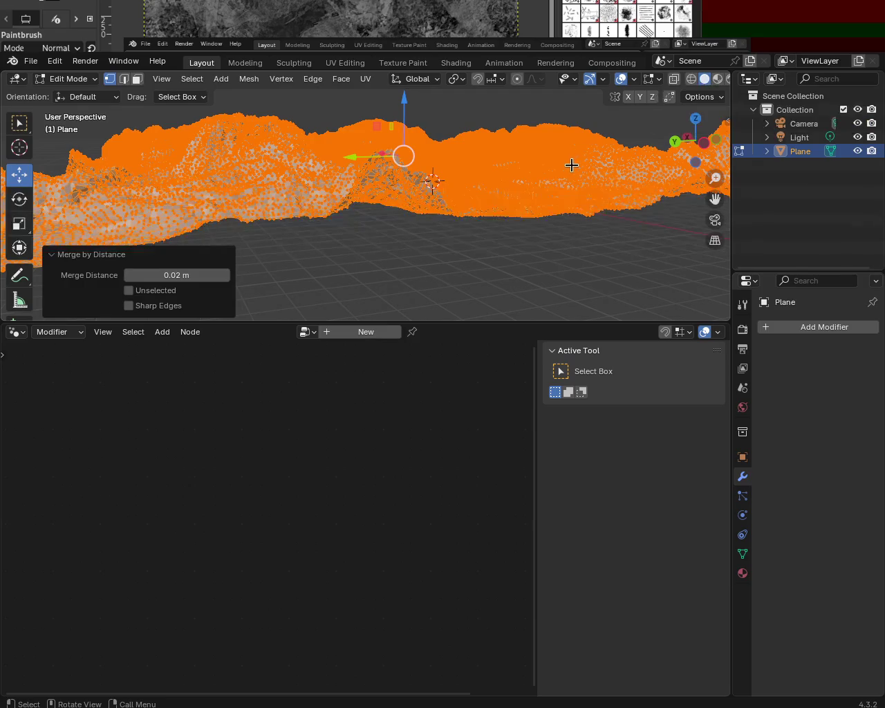
# Step: Hide overlays, collapse the merge settings panel, and inspect the simplified terrain surface
pyautogui.click(621, 79)
pyautogui.moveTo(428, 179)
pyautogui.mouseDown(button='middle')
pyautogui.moveTo(533, 161)
pyautogui.moveTo(646, 158)
pyautogui.moveTo(389, 182)
pyautogui.moveTo(539, 174)
pyautogui.moveTo(608, 182)
pyautogui.moveTo(430, 187)
pyautogui.moveTo(553, 174)
pyautogui.moveTo(561, 198)
pyautogui.moveTo(432, 203)
pyautogui.mouseUp(button='middle')
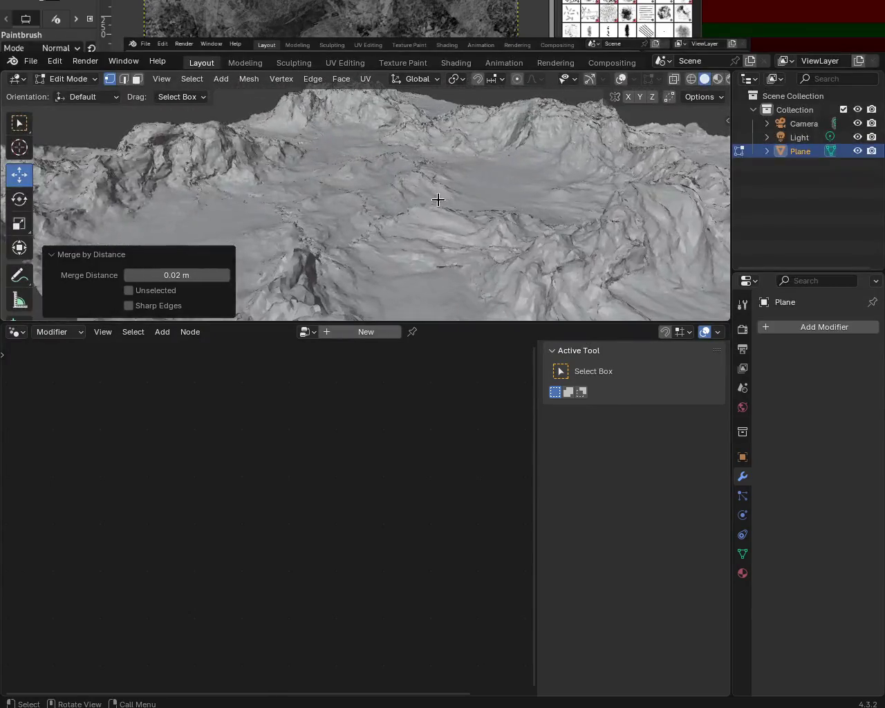
pyautogui.click(51, 255)
pyautogui.moveTo(241, 228); pyautogui.dragTo(523, 181, button='middle')
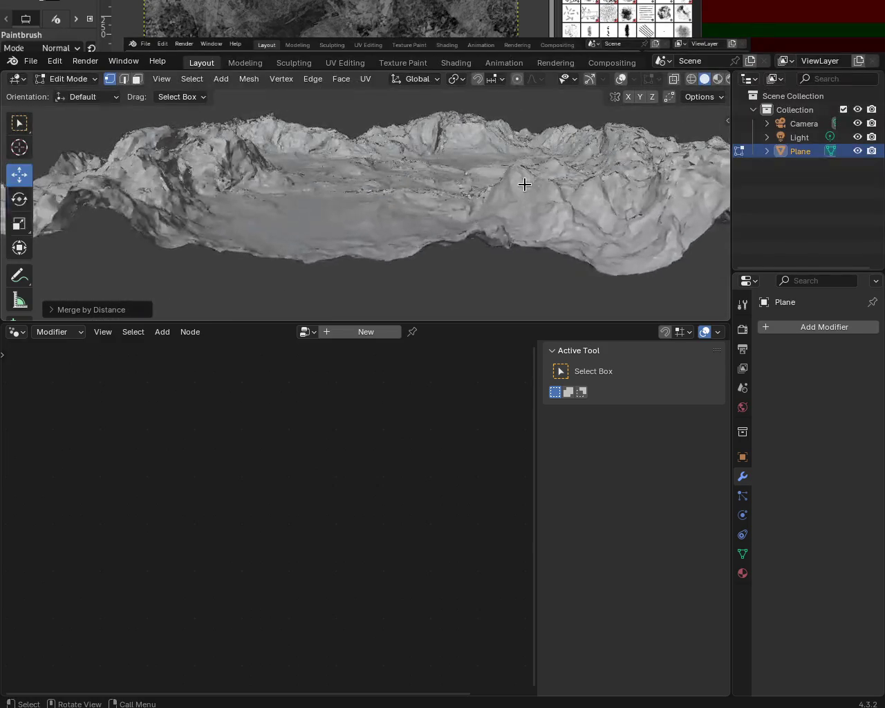
pyautogui.scroll(3, 443, 207)
# Step: Re-enable the navigation gizmo and overlays, then return to Edit Mode on the whole terrain mesh
pyautogui.press('Tab')
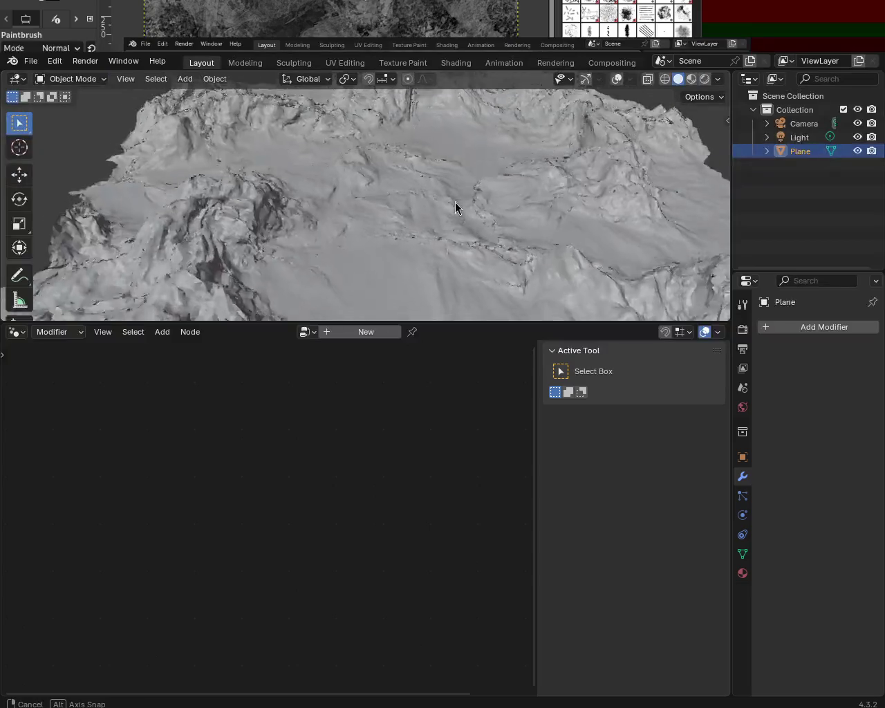
pyautogui.scroll(-3, 455, 207)
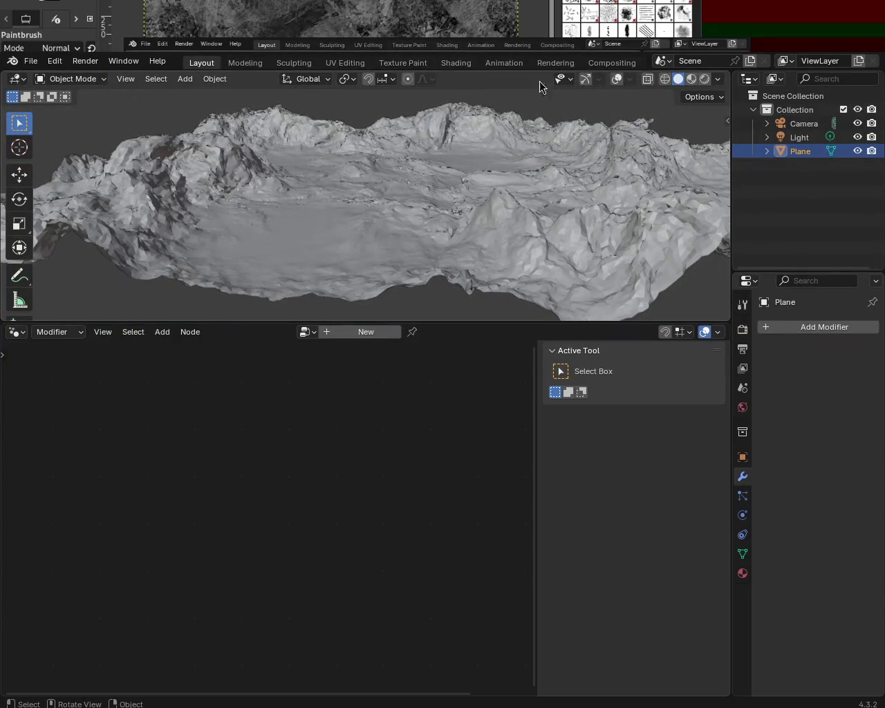
pyautogui.click(585, 79)
pyautogui.click(617, 79)
pyautogui.scroll(2, 477, 200)
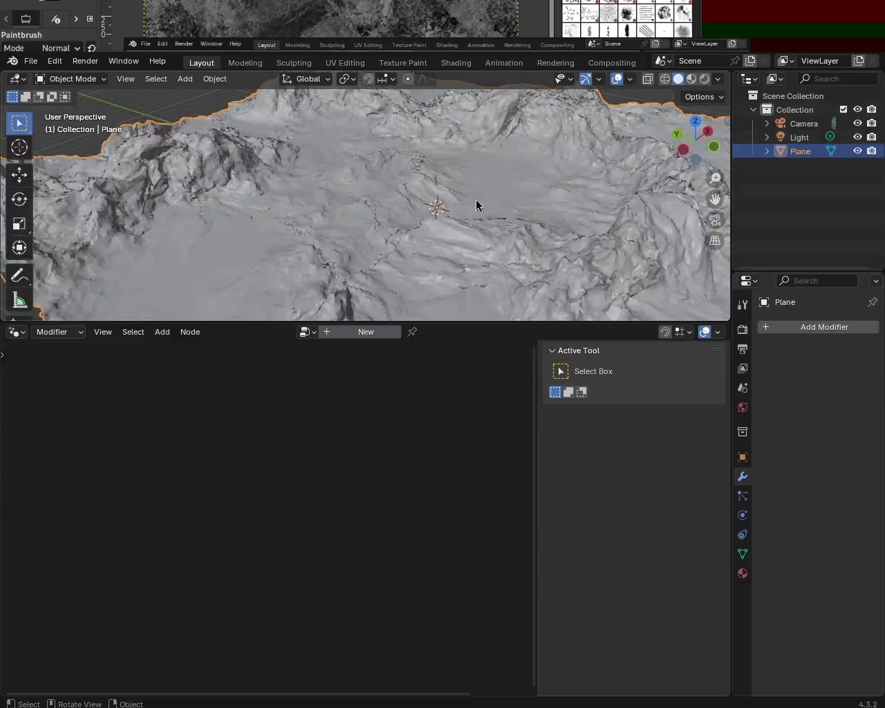
pyautogui.press('Tab')
pyautogui.moveTo(325, 203); pyautogui.dragTo(364, 251, button='middle')
pyautogui.scroll(3, 387, 185)
pyautogui.moveTo(387, 184)
pyautogui.mouseDown(button='middle')
pyautogui.moveTo(320, 248)
pyautogui.moveTo(650, 218)
pyautogui.moveTo(389, 205)
pyautogui.moveTo(563, 201)
pyautogui.moveTo(448, 179)
pyautogui.moveTo(443, 196)
pyautogui.moveTo(590, 180)
pyautogui.moveTo(523, 237)
pyautogui.moveTo(547, 182)
pyautogui.mouseUp(button='middle')
pyautogui.scroll(3, 240, 194)
pyautogui.scroll(-3, 319, 214)
pyautogui.scroll(-5, 441, 215)
pyautogui.scroll(3, 464, 205)
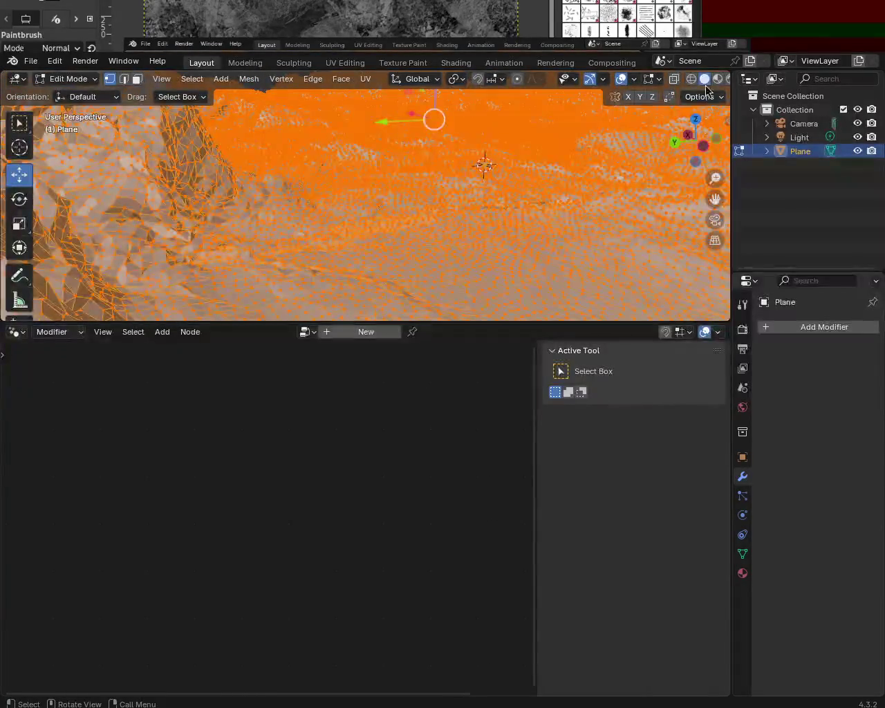
# Step: Check the terrain in wireframe then solid shading, and bring up the UV Unwrap methods list
pyautogui.click(693, 79)
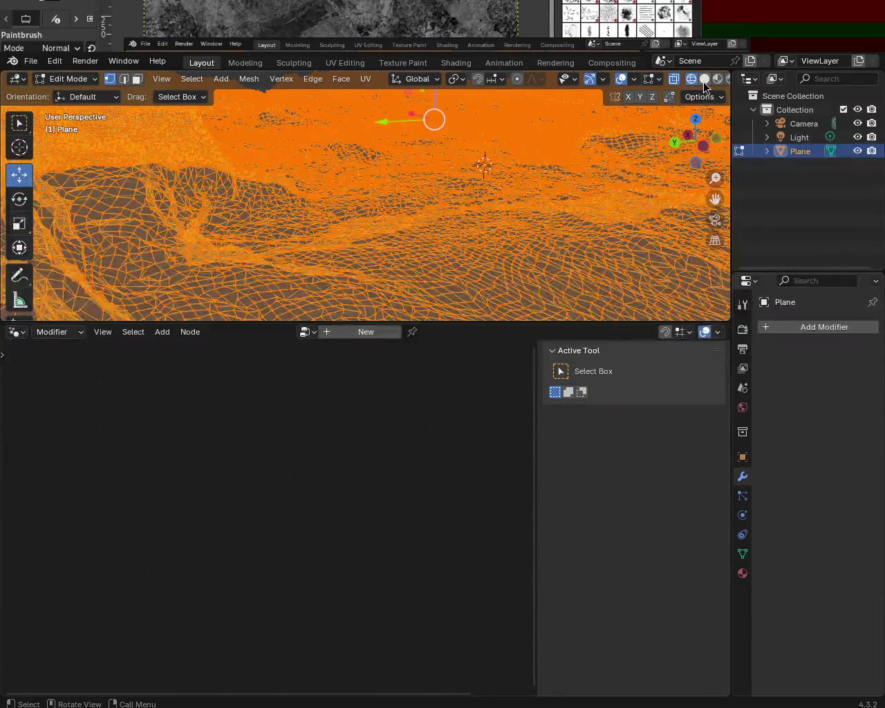
pyautogui.click(703, 81)
pyautogui.moveTo(431, 192)
pyautogui.mouseDown(button='middle')
pyautogui.moveTo(328, 198)
pyautogui.moveTo(206, 185)
pyautogui.moveTo(272, 215)
pyautogui.moveTo(458, 241)
pyautogui.moveTo(373, 217)
pyautogui.moveTo(415, 203)
pyautogui.moveTo(438, 215)
pyautogui.mouseUp(button='middle')
pyautogui.click(364, 80)
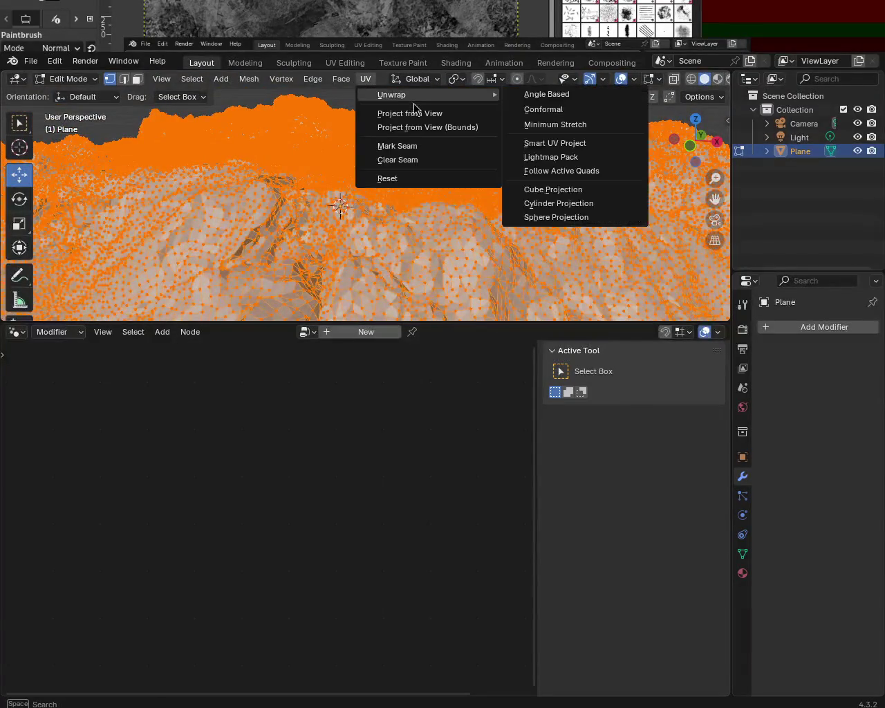
pyautogui.click(368, 80)
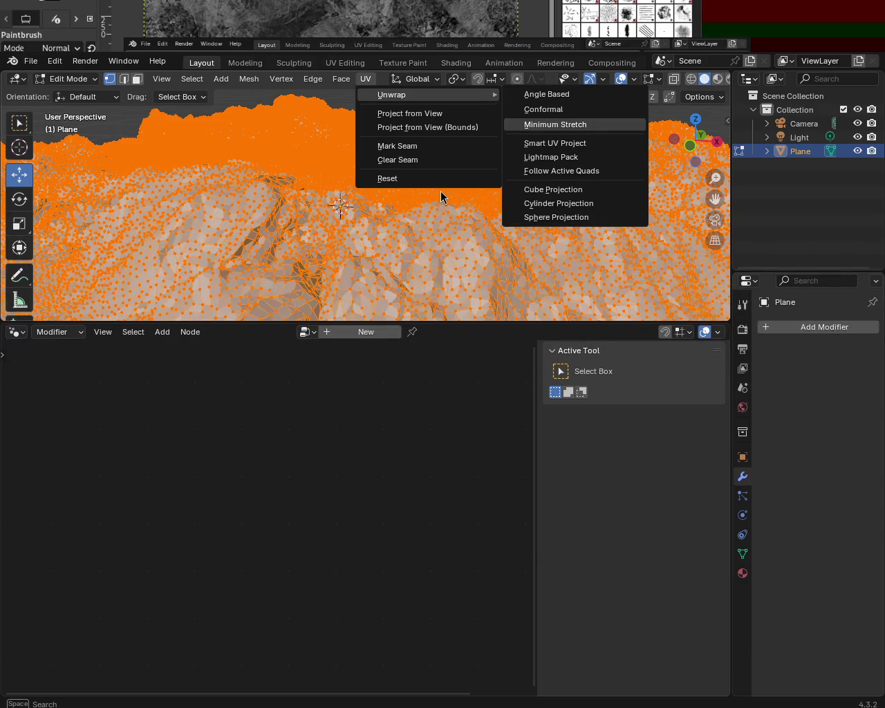
# Step: Unwrap the terrain with Minimum Stretch and zoom out to a low, close angle
pyautogui.press('Return')
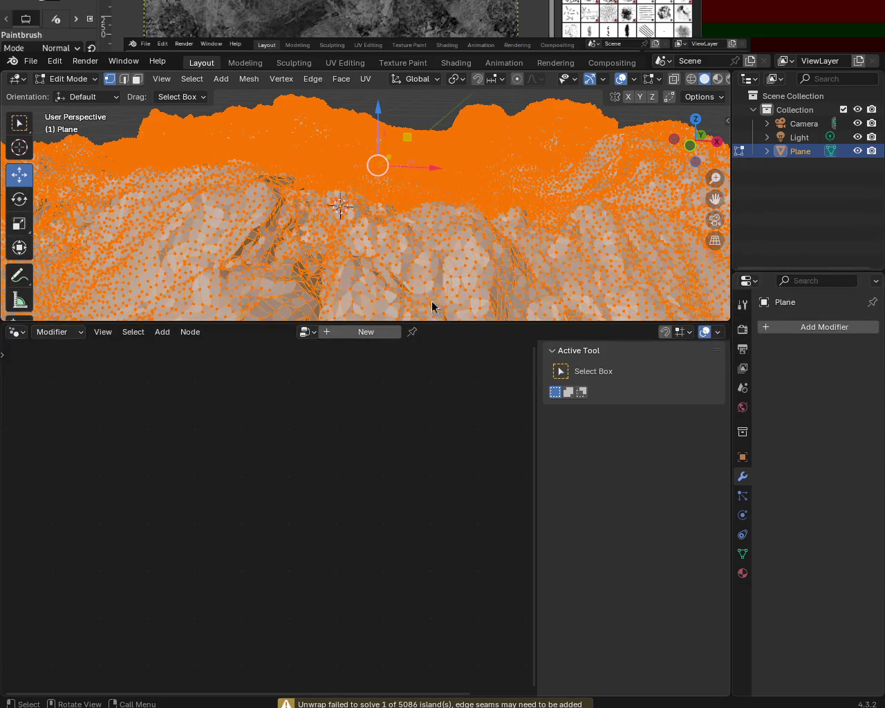
pyautogui.scroll(-2, 455, 208)
pyautogui.scroll(-2, 414, 200)
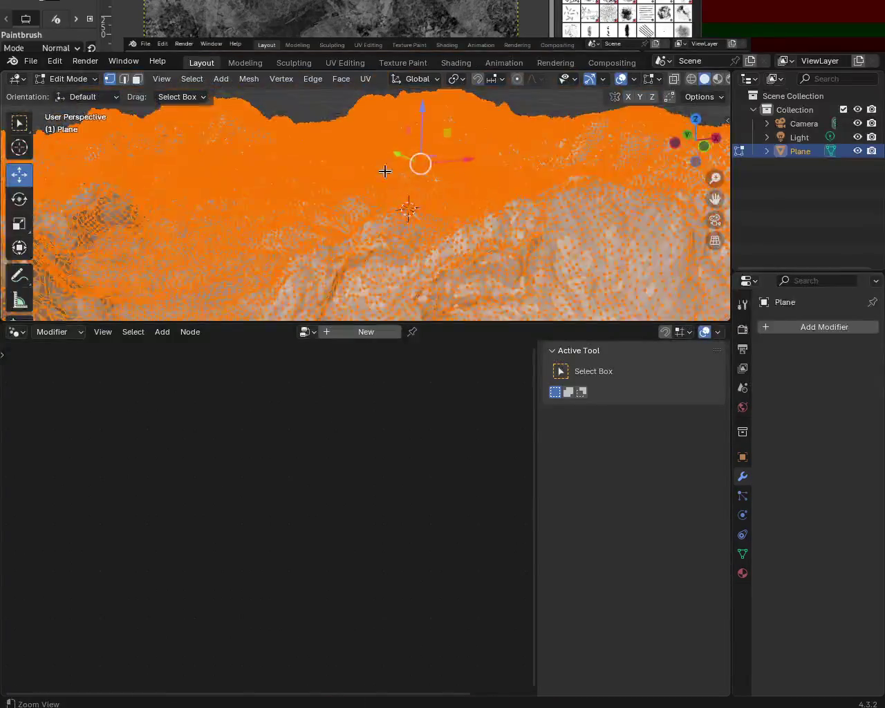
pyautogui.scroll(-3, 391, 218)
pyautogui.moveTo(391, 218)
pyautogui.mouseDown(button='middle')
pyautogui.moveTo(589, 188)
pyautogui.moveTo(500, 183)
pyautogui.moveTo(417, 200)
pyautogui.moveTo(546, 184)
pyautogui.mouseUp(button='middle')
# Step: Hide gizmos and overlays to view the plain faceted mountains from the side
pyautogui.click(589, 79)
pyautogui.click(621, 78)
pyautogui.moveTo(495, 208)
pyautogui.mouseDown(button='middle')
pyautogui.moveTo(523, 269)
pyautogui.moveTo(509, 203)
pyautogui.moveTo(199, 239)
pyautogui.moveTo(458, 196)
pyautogui.moveTo(555, 199)
pyautogui.moveTo(362, 157)
pyautogui.moveTo(408, 212)
pyautogui.moveTo(143, 194)
pyautogui.moveTo(306, 197)
pyautogui.moveTo(230, 223)
pyautogui.moveTo(191, 200)
pyautogui.moveTo(436, 191)
pyautogui.mouseUp(button='middle')
pyautogui.moveTo(416, 148)
pyautogui.mouseDown(button='middle')
pyautogui.moveTo(440, 184)
pyautogui.moveTo(496, 168)
pyautogui.moveTo(280, 167)
pyautogui.moveTo(497, 187)
pyautogui.moveTo(119, 174)
pyautogui.moveTo(353, 184)
pyautogui.moveTo(389, 158)
pyautogui.moveTo(337, 224)
pyautogui.moveTo(369, 181)
pyautogui.moveTo(462, 200)
pyautogui.moveTo(543, 198)
pyautogui.moveTo(595, 97)
pyautogui.mouseUp(button='middle')
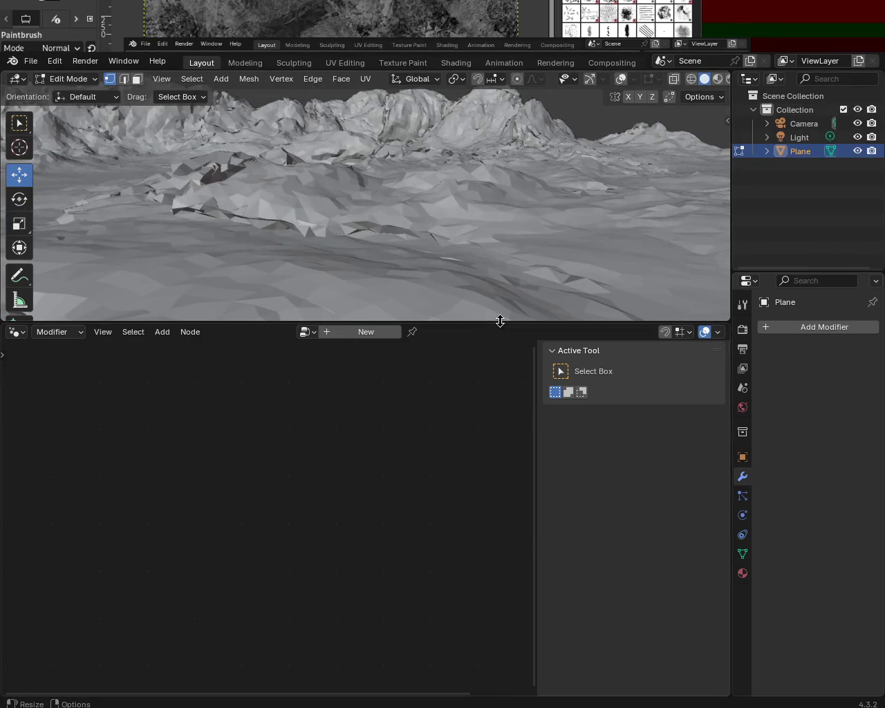
# Step: Enlarge the 3D view, switch to Object Mode, and turn gizmos and overlays back on
pyautogui.moveTo(500, 320); pyautogui.dragTo(508, 403)
pyautogui.moveTo(508, 397)
pyautogui.mouseDown(button='middle')
pyautogui.moveTo(462, 249)
pyautogui.moveTo(428, 220)
pyautogui.moveTo(389, 214)
pyautogui.mouseUp(button='middle')
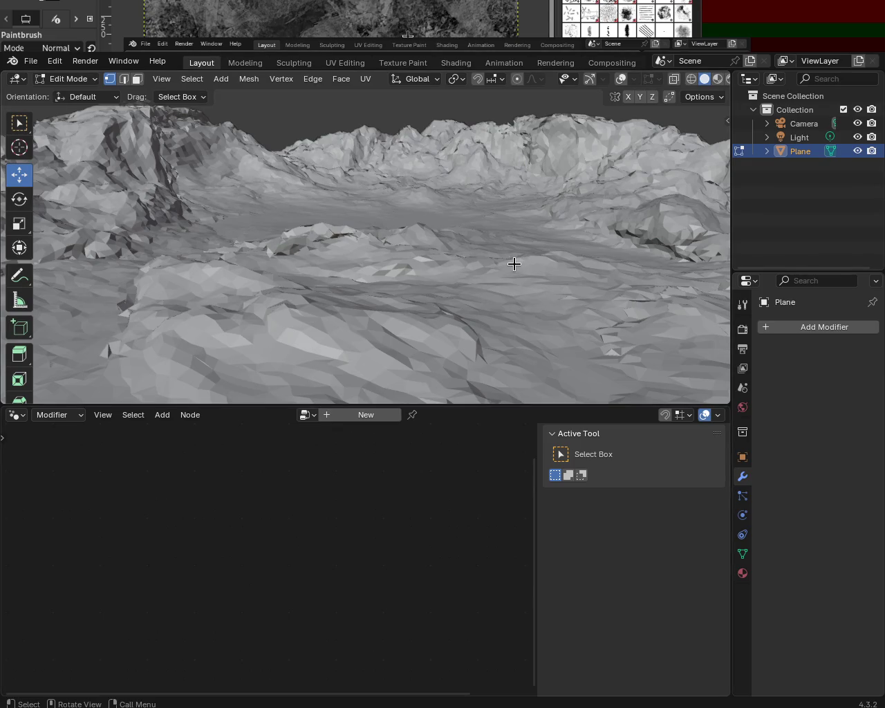
pyautogui.moveTo(523, 229)
pyautogui.mouseDown(button='middle')
pyautogui.moveTo(517, 214)
pyautogui.moveTo(652, 269)
pyautogui.moveTo(697, 223)
pyautogui.moveTo(697, 199)
pyautogui.moveTo(436, 208)
pyautogui.moveTo(394, 221)
pyautogui.moveTo(49, 207)
pyautogui.moveTo(191, 224)
pyautogui.moveTo(561, 206)
pyautogui.moveTo(649, 219)
pyautogui.mouseUp(button='middle')
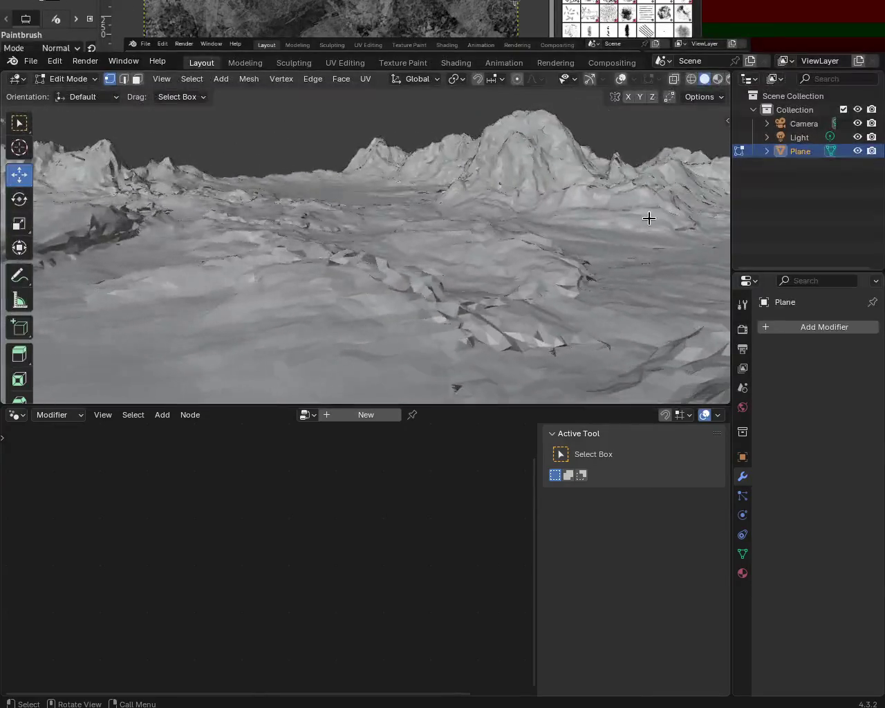
pyautogui.press('Tab')
pyautogui.press('Tab')
pyautogui.click(589, 80)
pyautogui.click(627, 80)
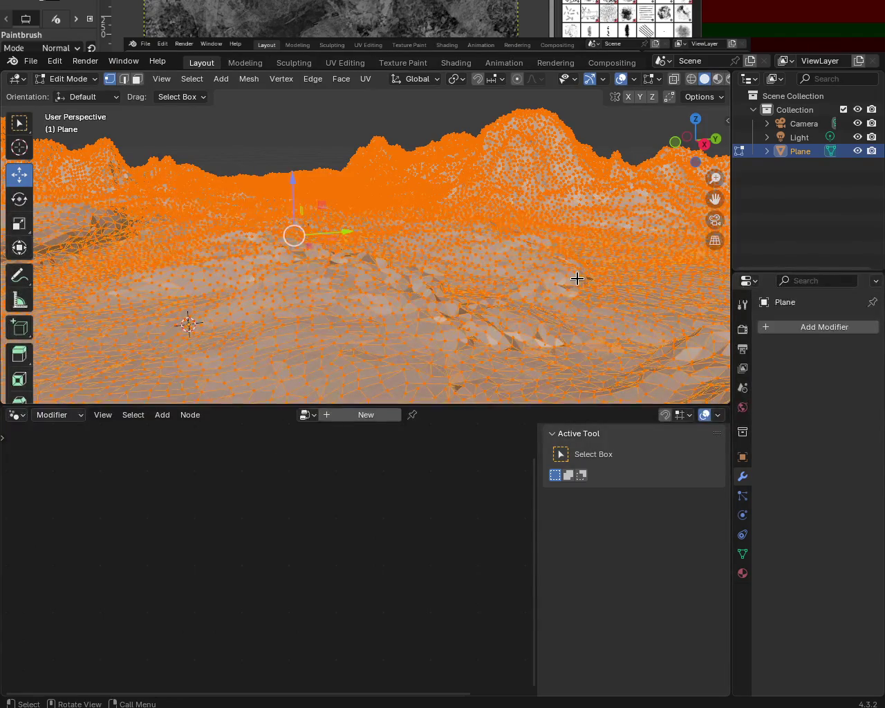
# Step: Add a Triangulate modifier to the terrain and apply it in Object Mode
pyautogui.click(803, 328)
pyautogui.click(778, 331)
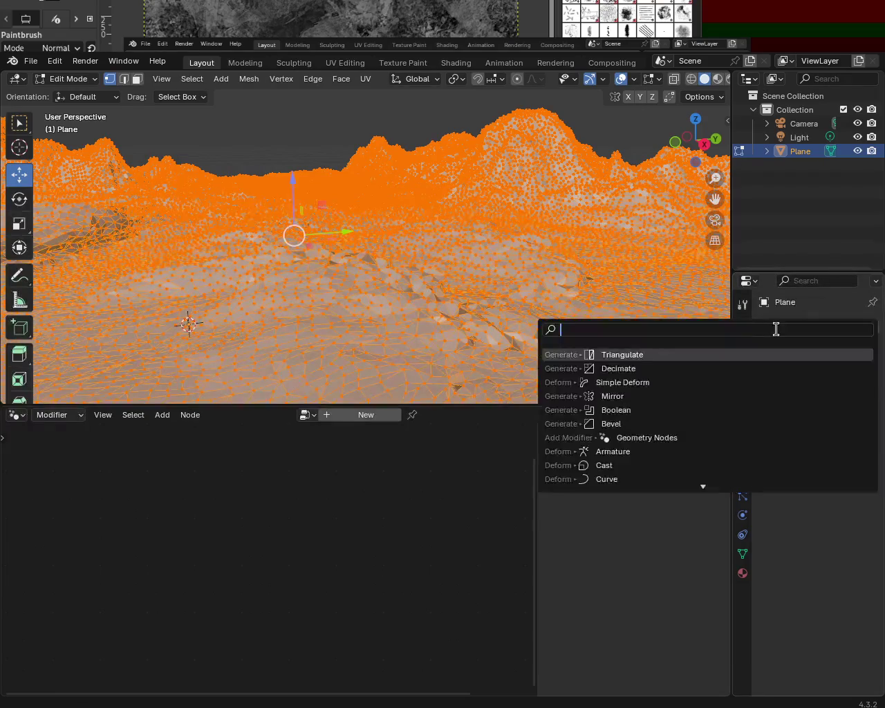
pyautogui.click(755, 355)
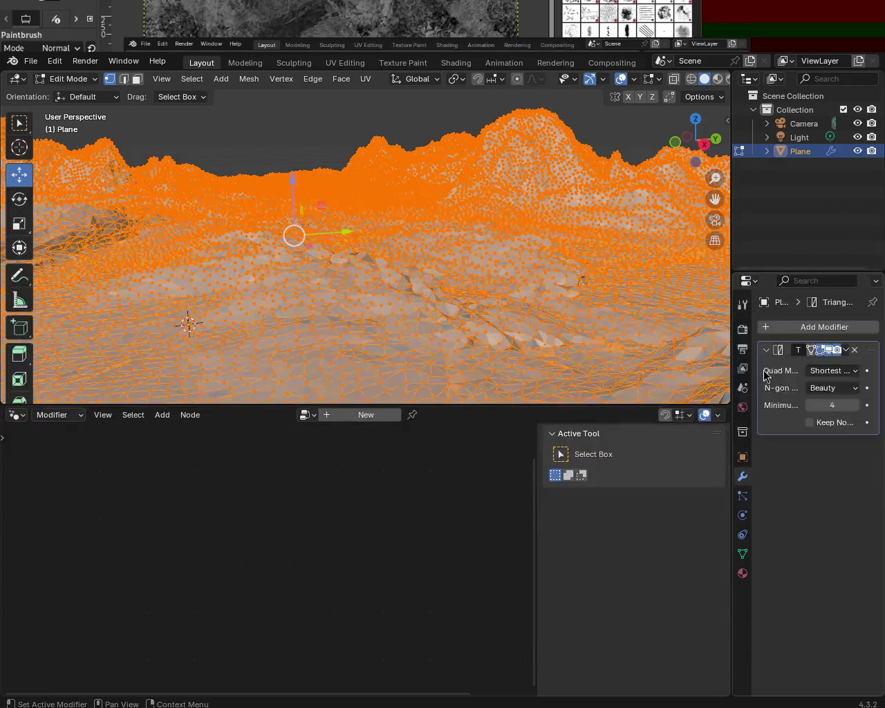
pyautogui.press('Tab')
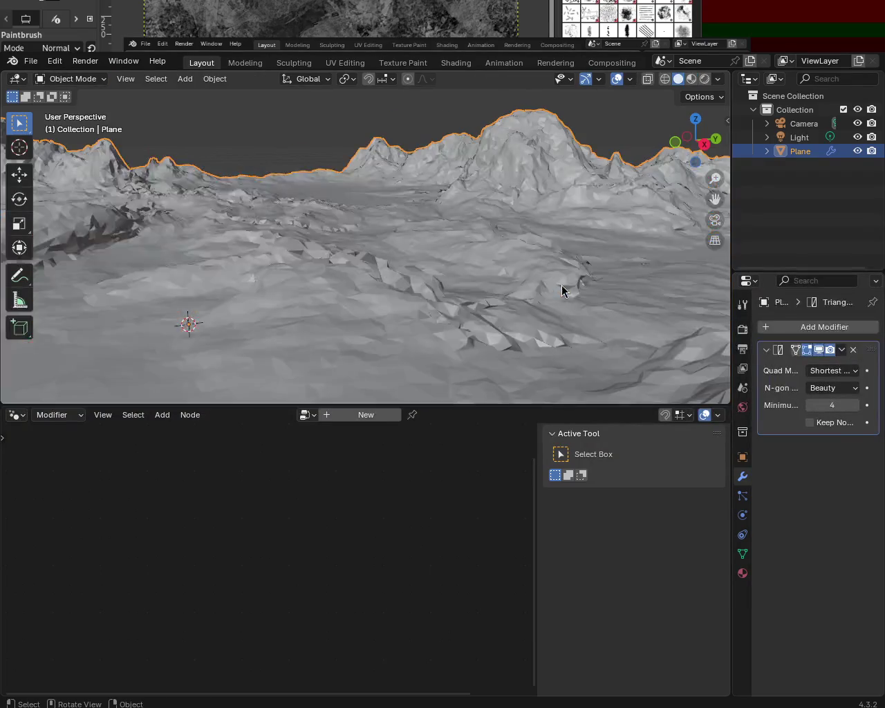
pyautogui.click(841, 350)
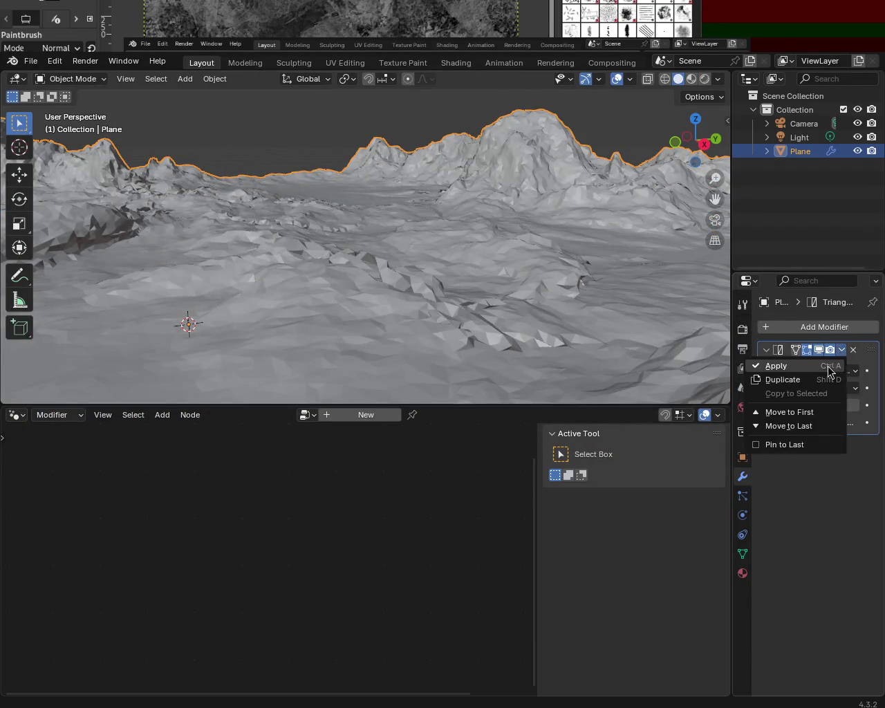
pyautogui.click(771, 366)
# Step: Return to Edit Mode on the triangulated terrain and deselect everything
pyautogui.press('Tab')
pyautogui.moveTo(464, 256)
pyautogui.mouseDown()
pyautogui.moveTo(413, 307)
pyautogui.moveTo(401, 281)
pyautogui.mouseUp()
pyautogui.hotkey('alt', 'a')
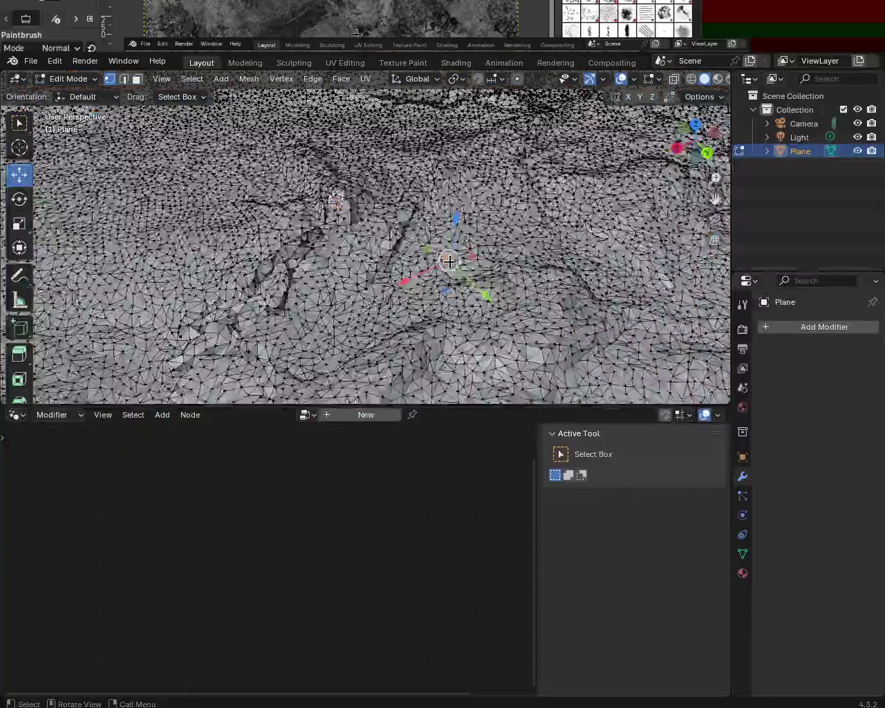
# Step: Save terrain_1.blend and run Tris to Quads on the triangulated mesh
pyautogui.hotkey('ctrl', 's')
pyautogui.moveTo(463, 297)
pyautogui.mouseDown(button='middle')
pyautogui.moveTo(445, 303)
pyautogui.moveTo(360, 263)
pyautogui.moveTo(262, 298)
pyautogui.moveTo(356, 334)
pyautogui.moveTo(449, 276)
pyautogui.moveTo(471, 244)
pyautogui.mouseUp(button='middle')
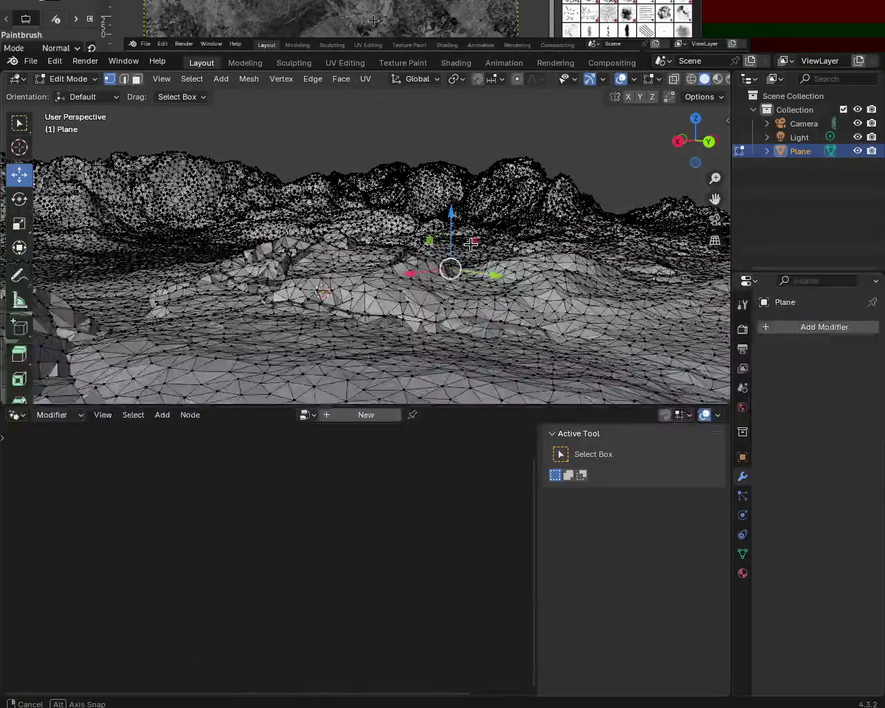
pyautogui.hotkey('alt', 'j')
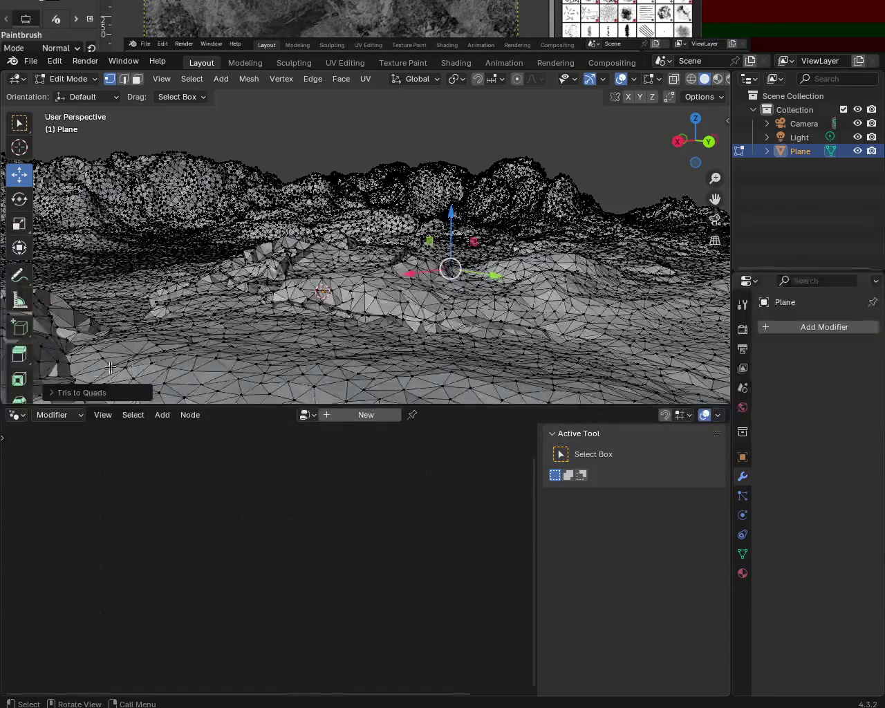
pyautogui.click(58, 395)
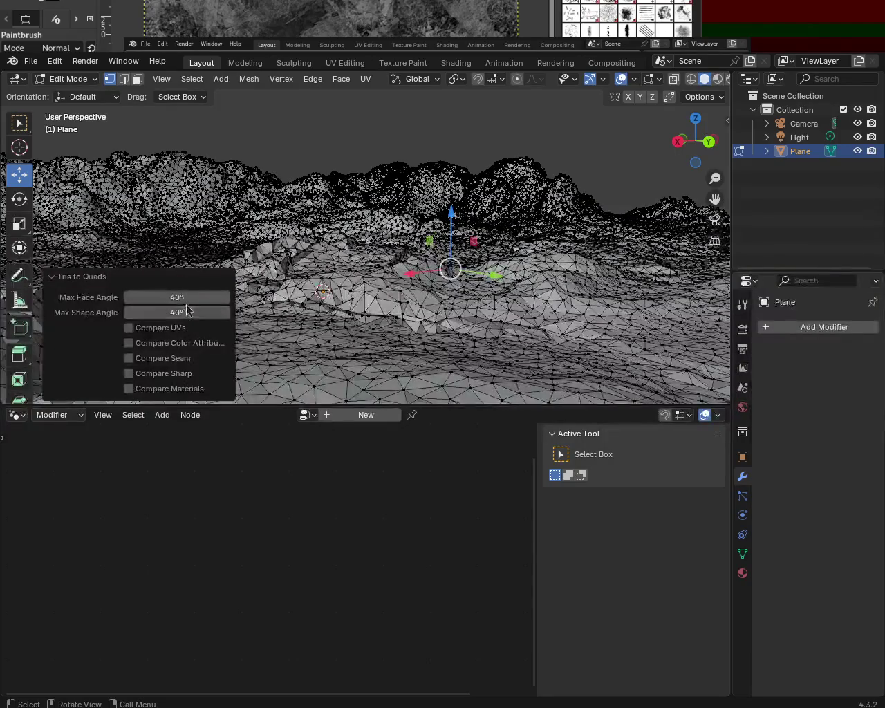
# Step: Set the Tris to Quads maximum face angle to 40°
pyautogui.moveTo(166, 297); pyautogui.dragTo(131, 297)
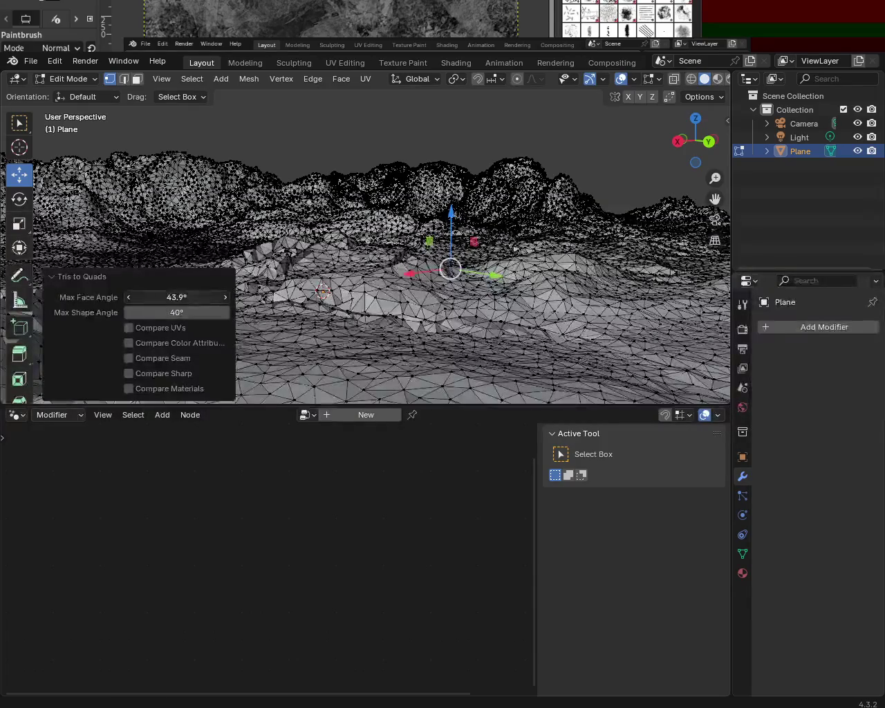
pyautogui.click(178, 298)
pyautogui.write('40')
pyautogui.press('Return')
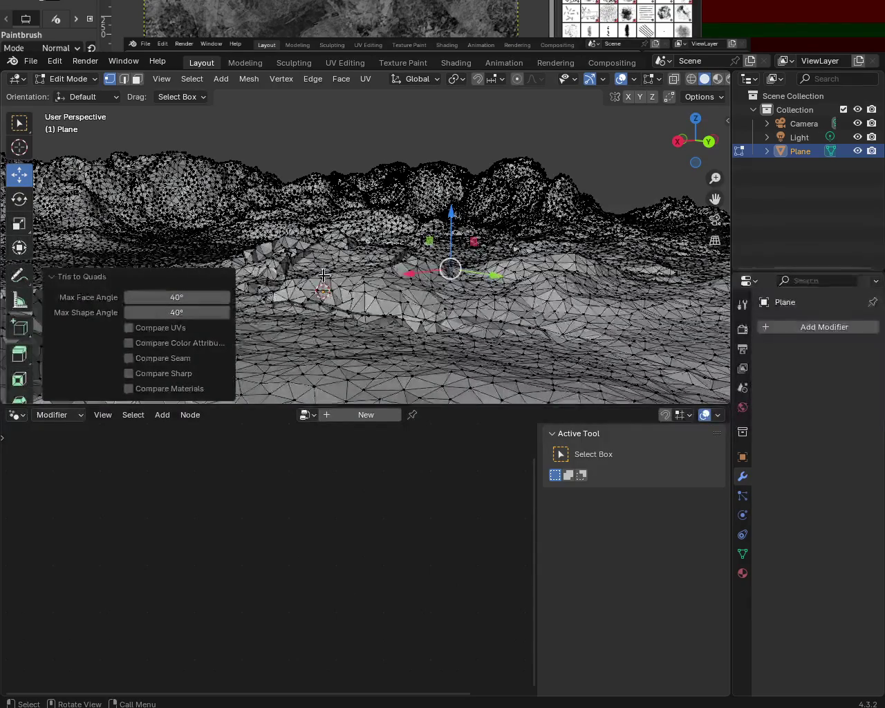
pyautogui.click(46, 278)
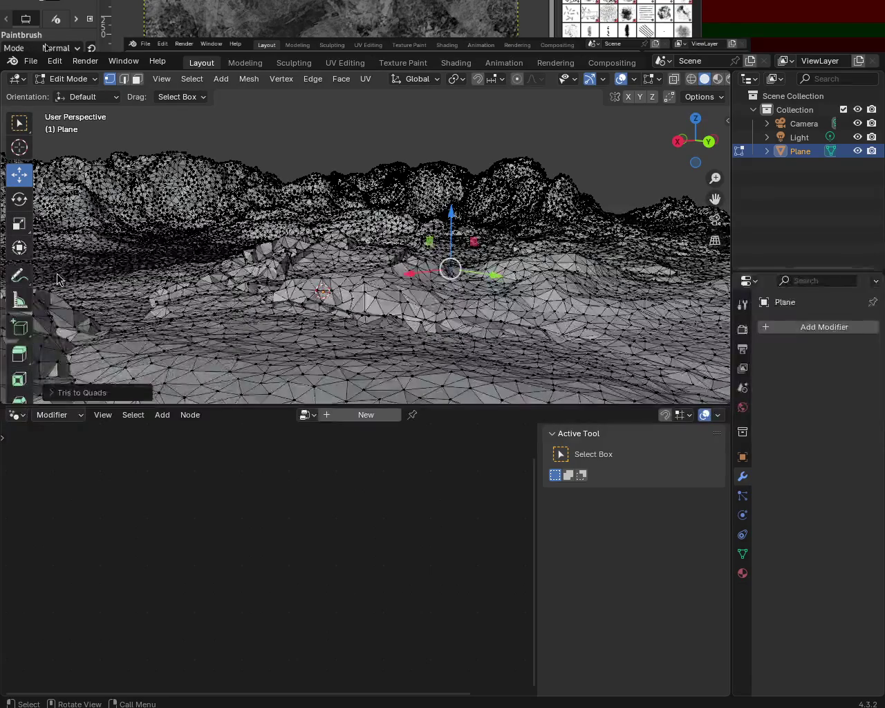
pyautogui.press('r')
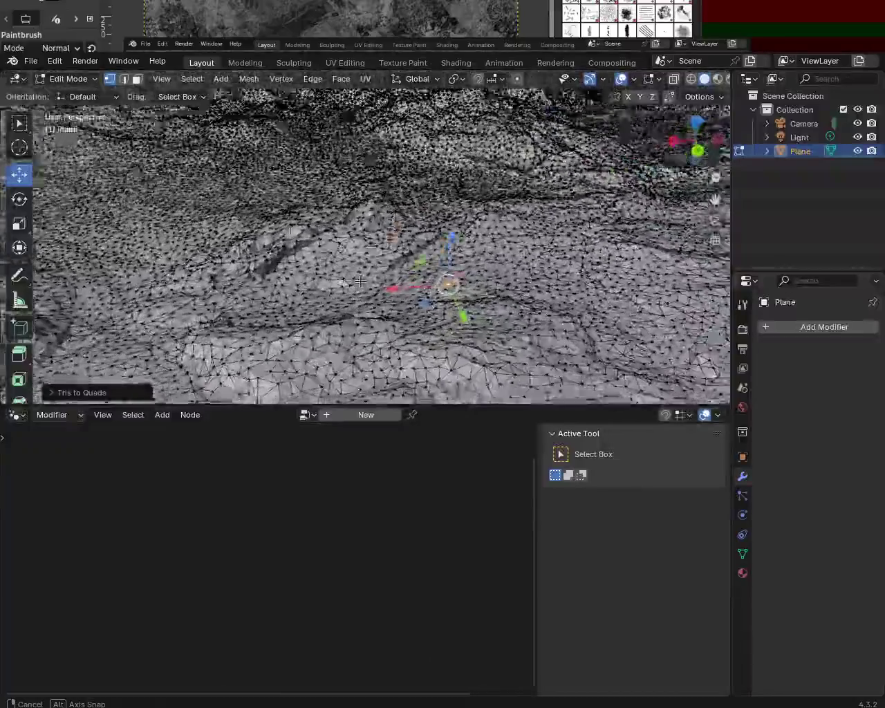
pyautogui.click(438, 238)
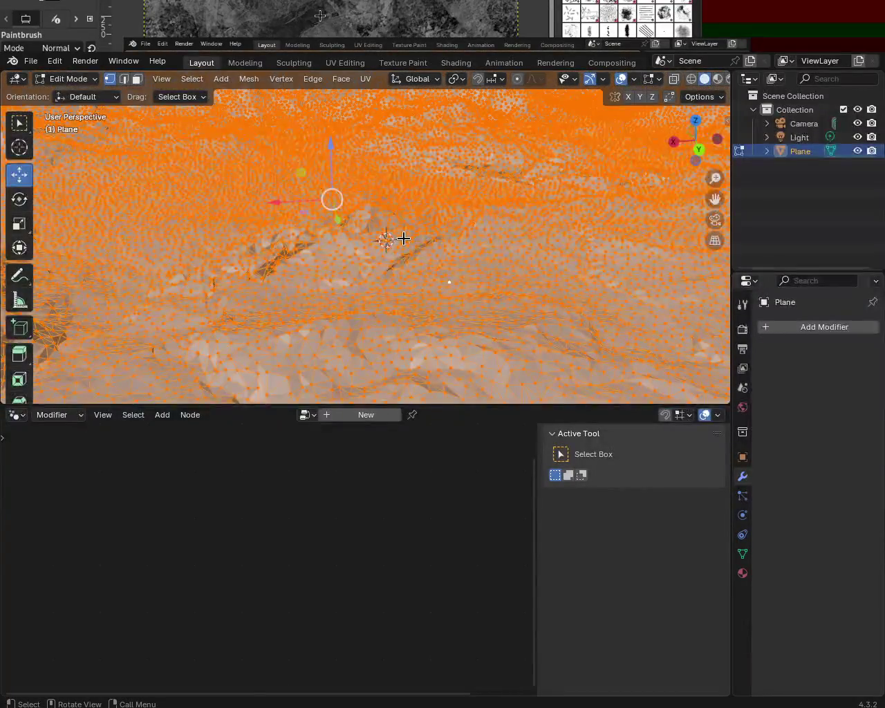
# Step: Run Tris to Quads twice over the whole terrain, keeping both maximum angles at 40°
pyautogui.press('alt')
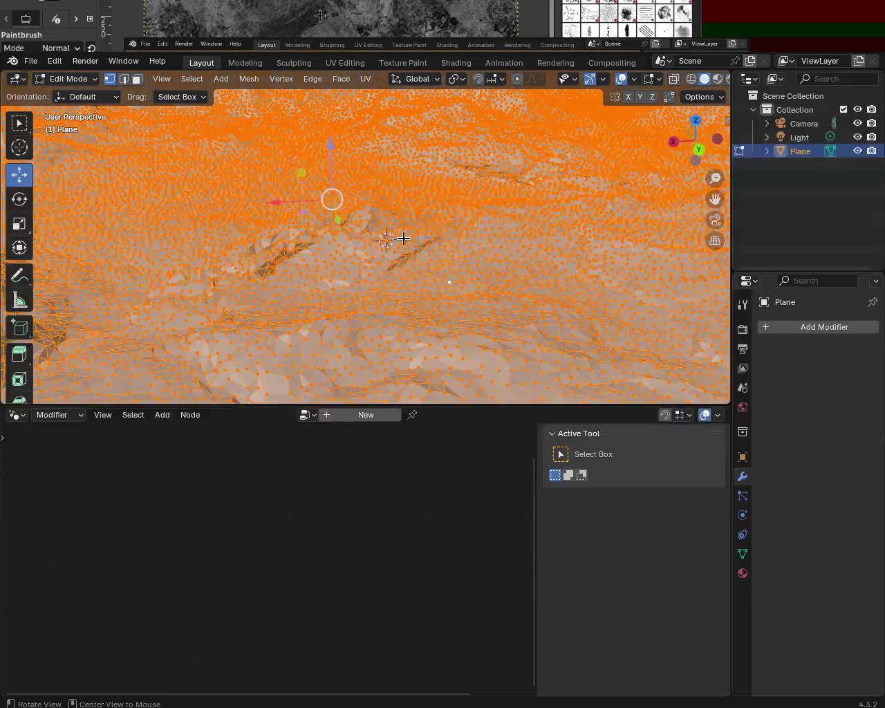
pyautogui.hotkey('alt', 'j')
pyautogui.moveTo(395, 251)
pyautogui.mouseDown(button='middle')
pyautogui.moveTo(434, 300)
pyautogui.moveTo(437, 279)
pyautogui.moveTo(520, 196)
pyautogui.moveTo(559, 239)
pyautogui.moveTo(490, 193)
pyautogui.moveTo(446, 191)
pyautogui.moveTo(389, 260)
pyautogui.moveTo(427, 288)
pyautogui.moveTo(461, 239)
pyautogui.mouseUp(button='middle')
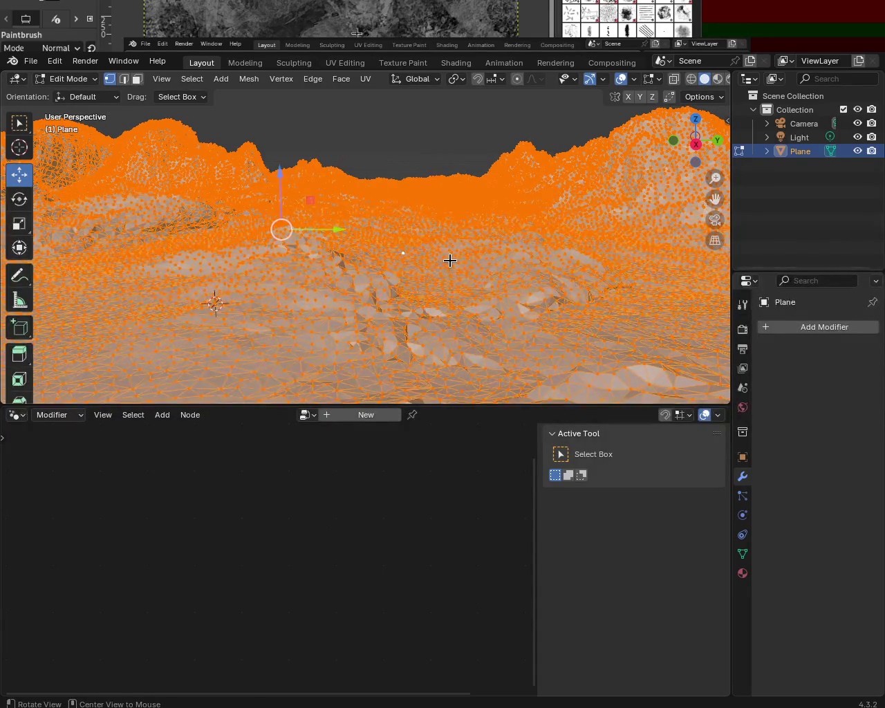
pyautogui.hotkey('alt', 'j')
pyautogui.moveTo(450, 261)
pyautogui.mouseDown(button='middle')
pyautogui.moveTo(422, 357)
pyautogui.moveTo(431, 330)
pyautogui.mouseUp(button='middle')
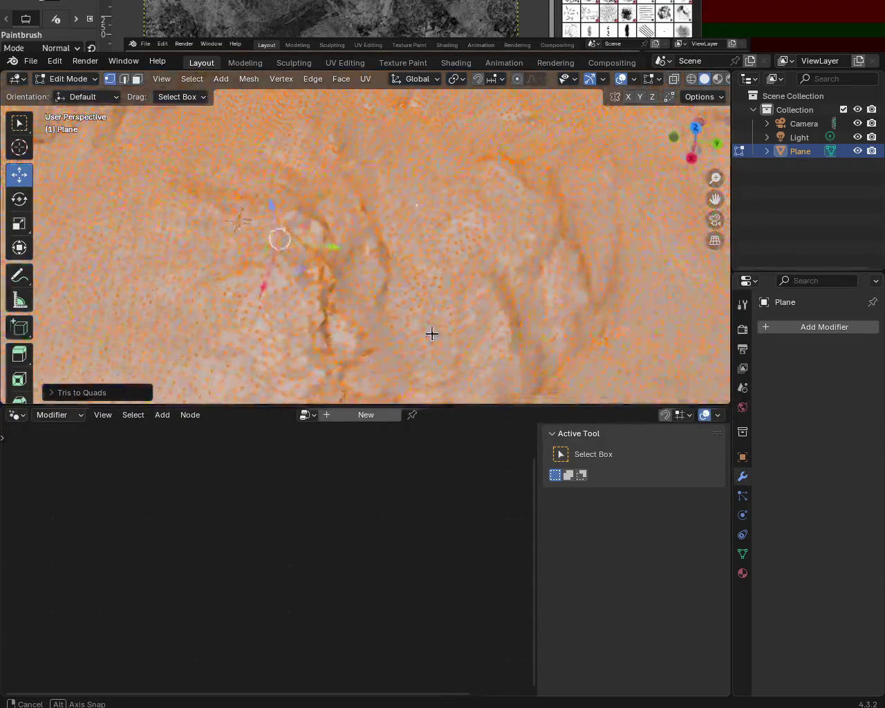
pyautogui.click(54, 393)
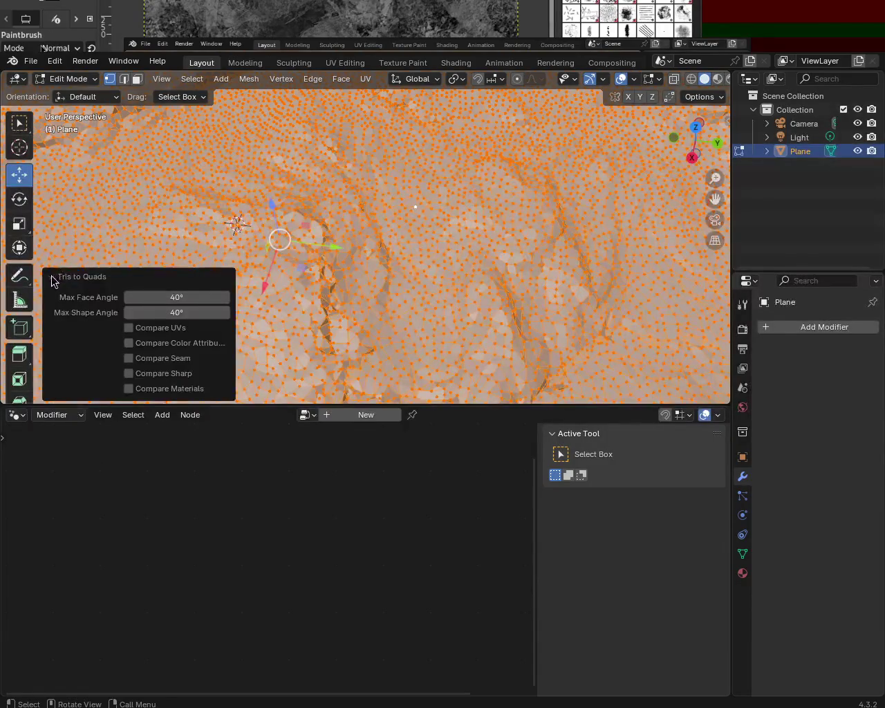